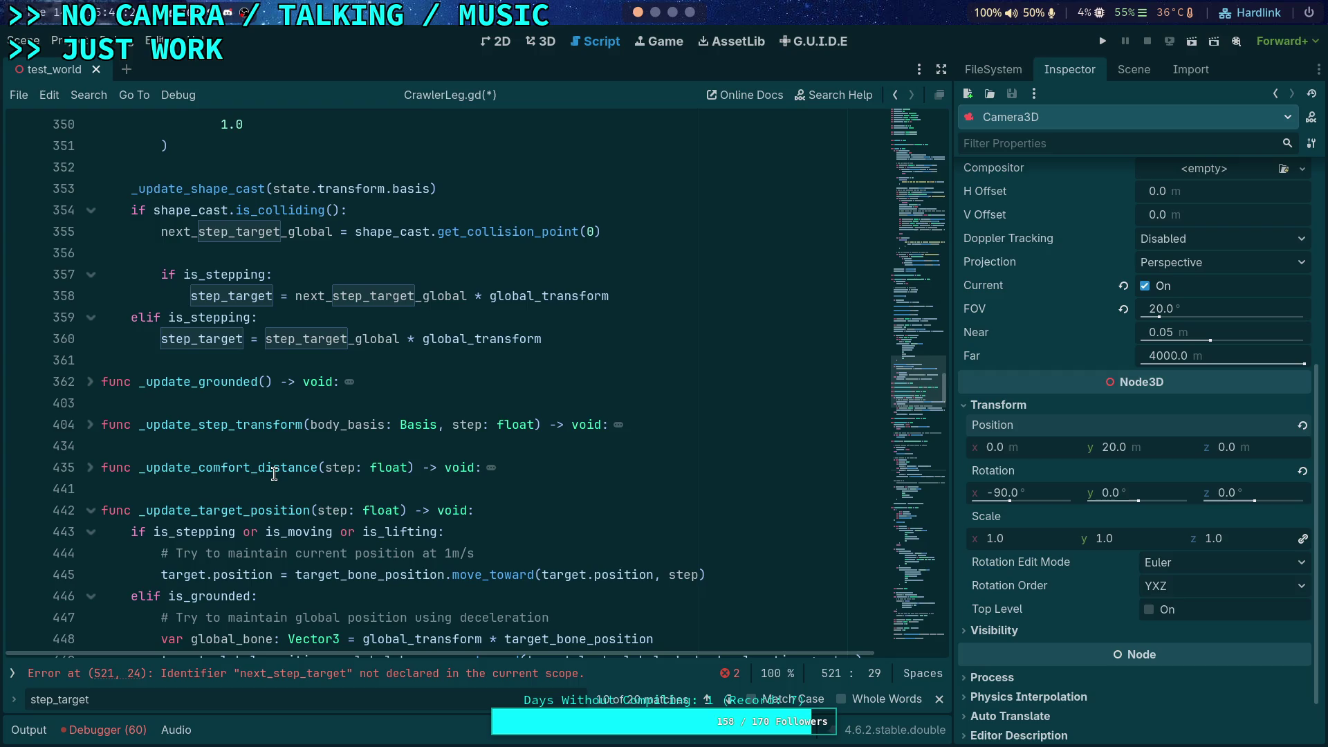
- On line 521, replace the undeclared next_step_target with next_step_target_global
scroll(274, 474, "down", 15)
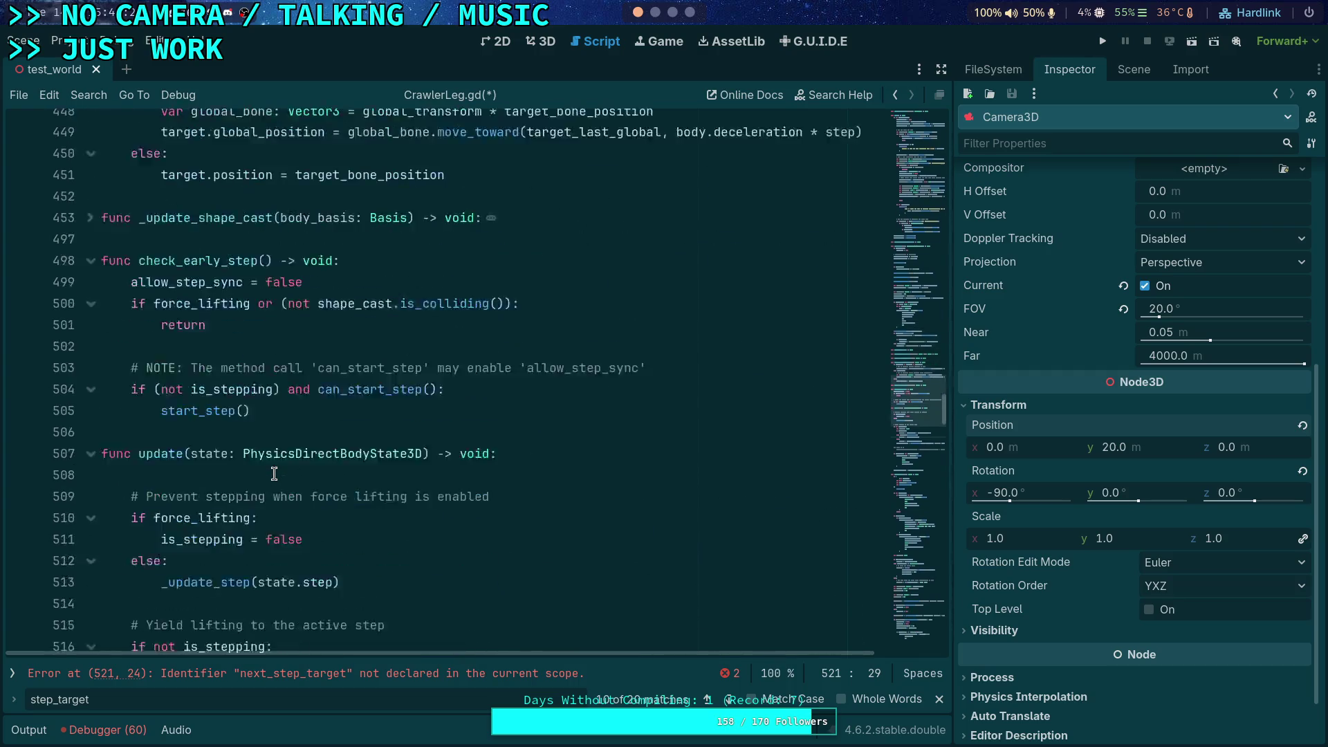
left_click(392, 446)
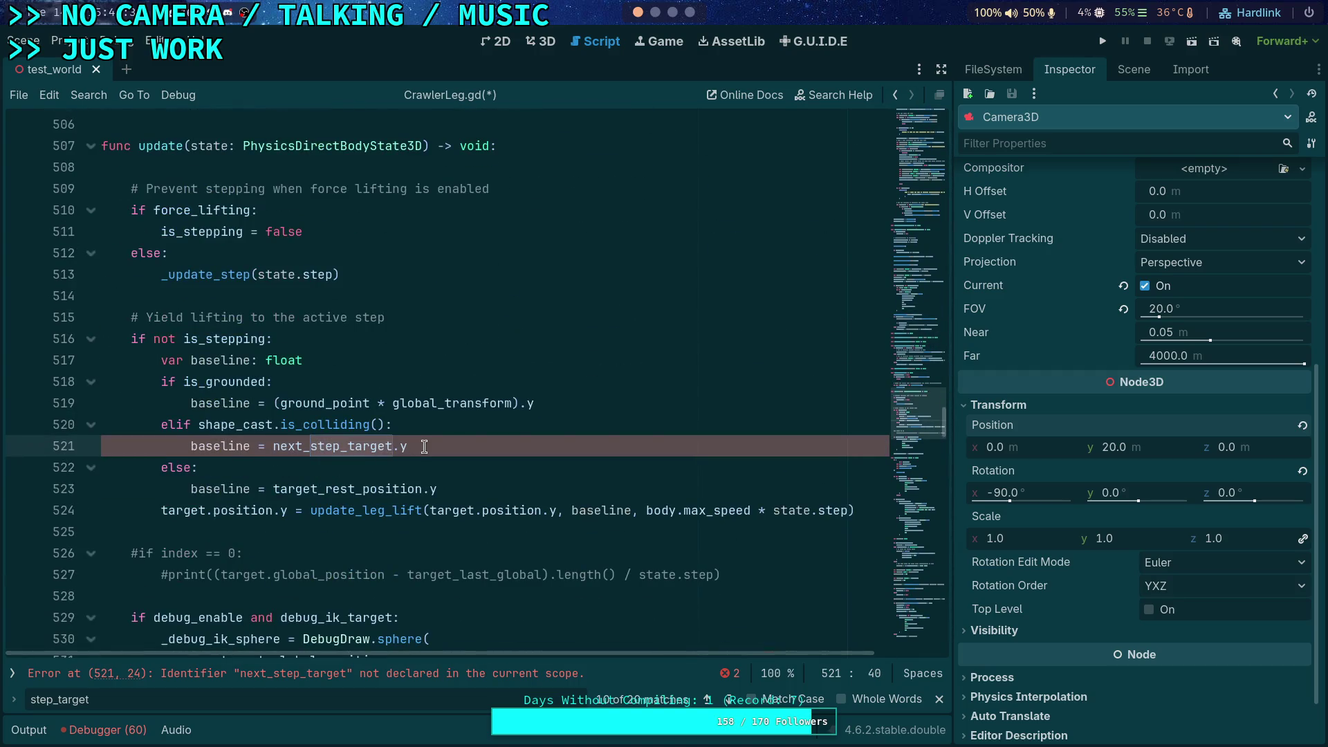
type("_globa")
key("Return")
- Wrap the baseline term as (next_step_target_global * global_transform).y
double_click(313, 433)
double_click(398, 447)
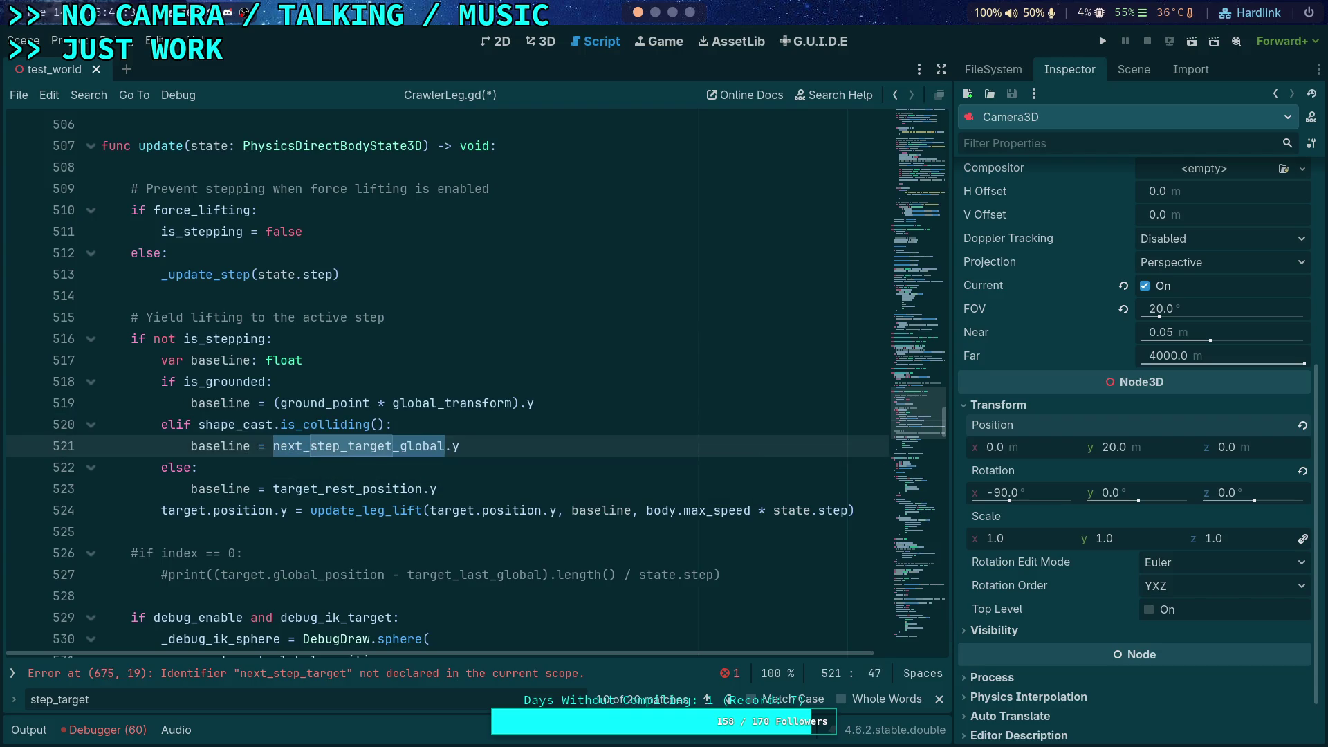
type("( * globa")
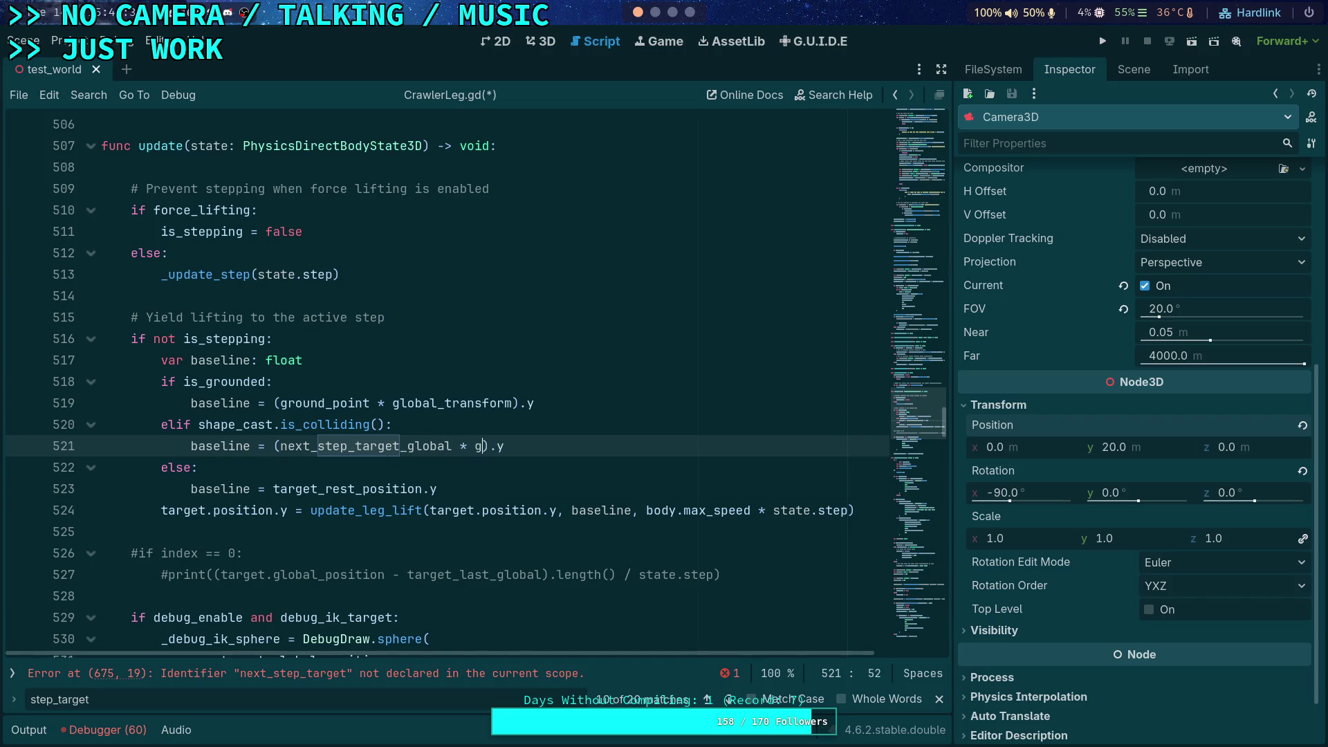
type("l_tras")
key("Return")
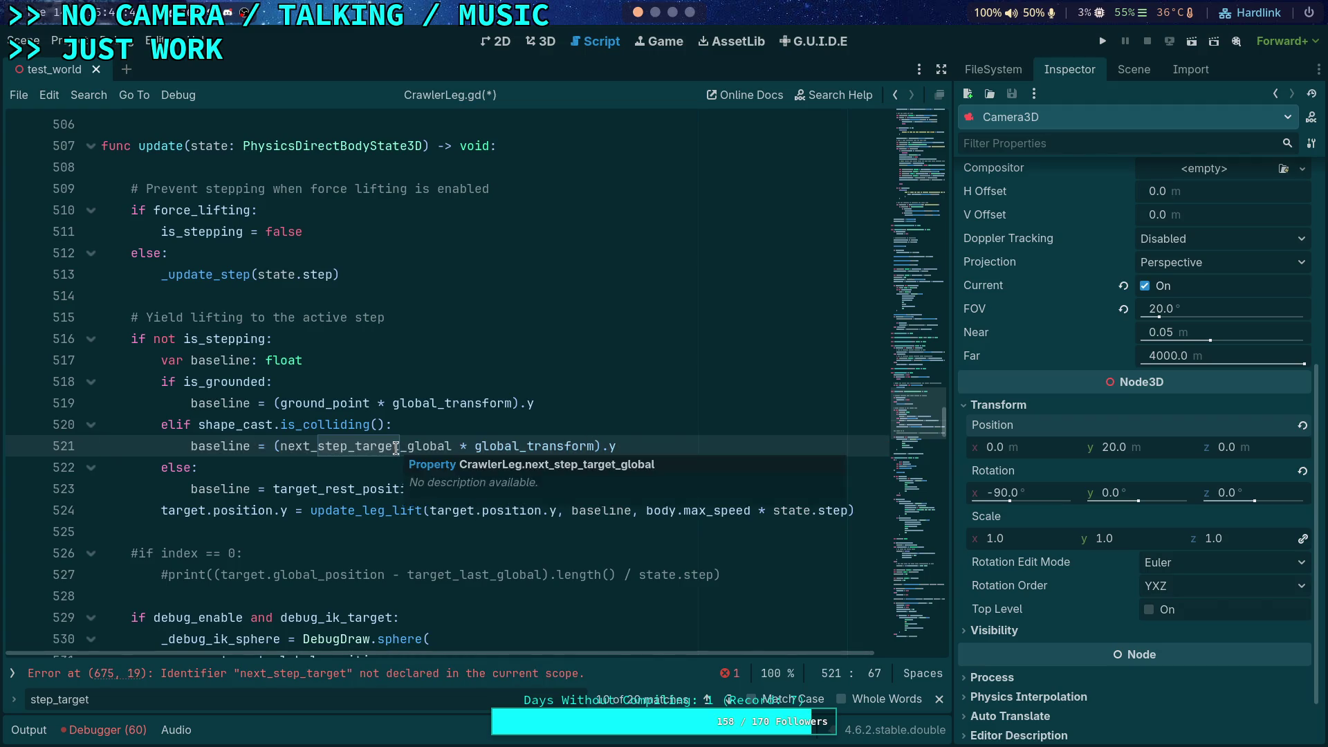
- Check the edited line 521, then move on to the next step_target occurrence
double_click(388, 450)
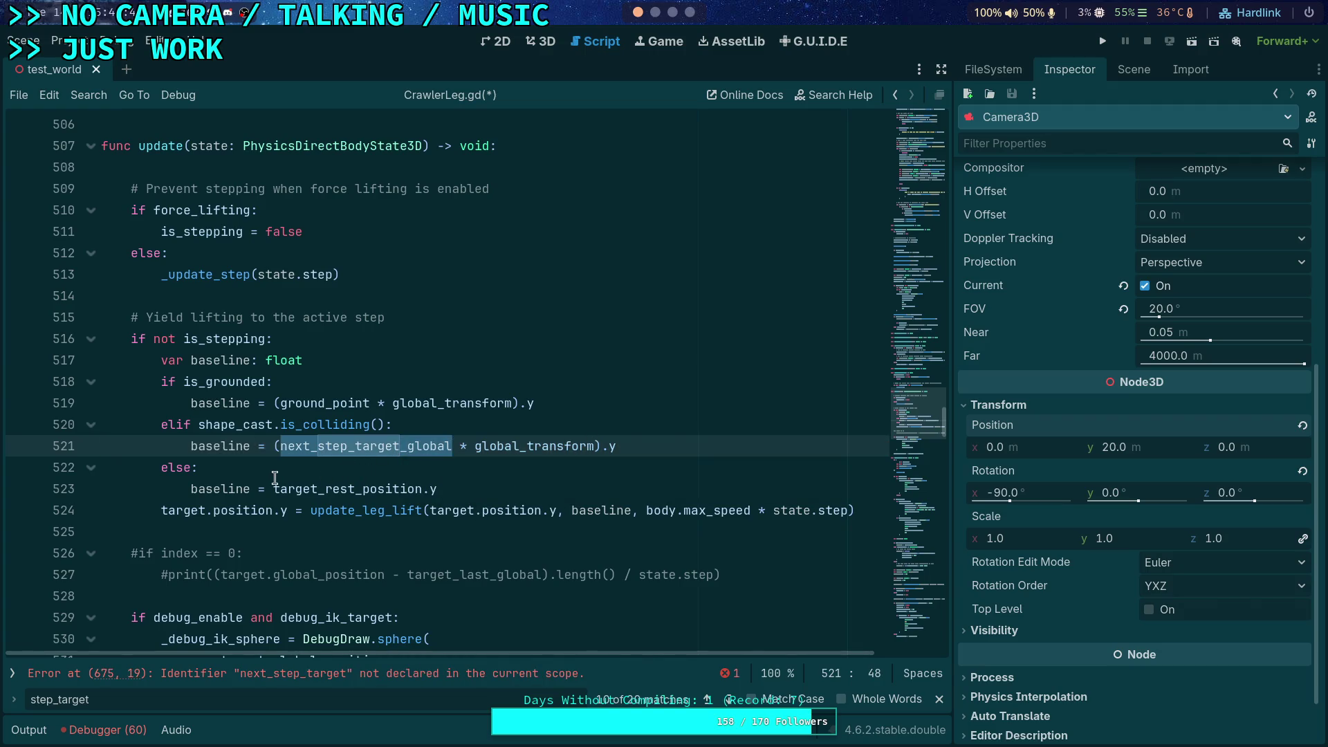
scroll(237, 473, "down", 1)
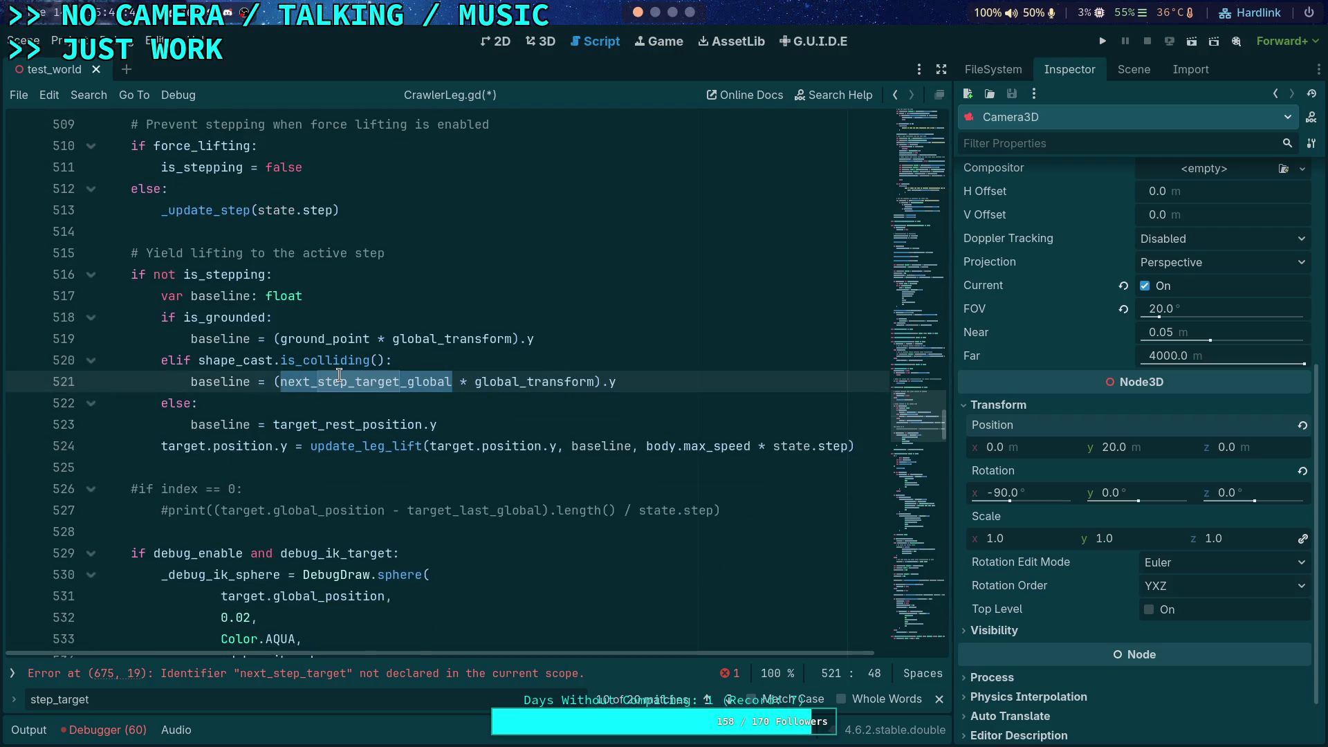
scroll(398, 495, "down", 3)
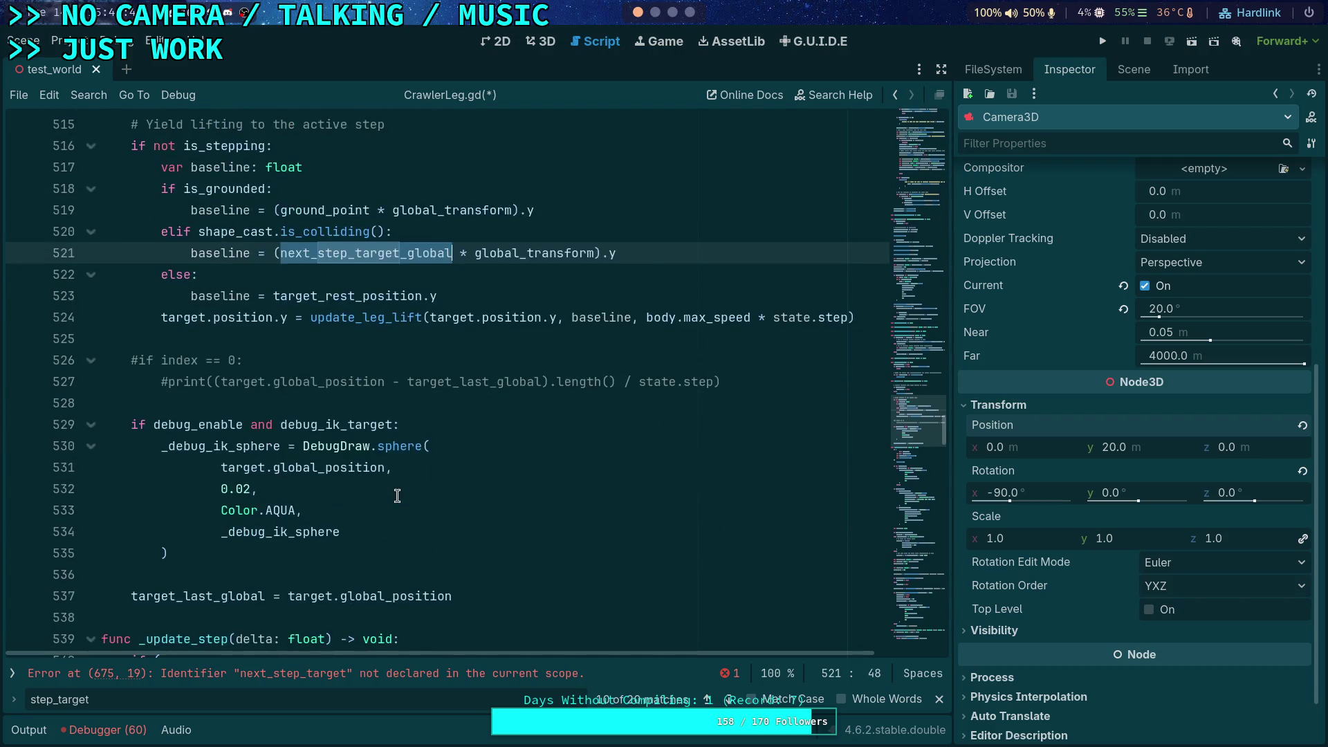
scroll(411, 518, "down", 17)
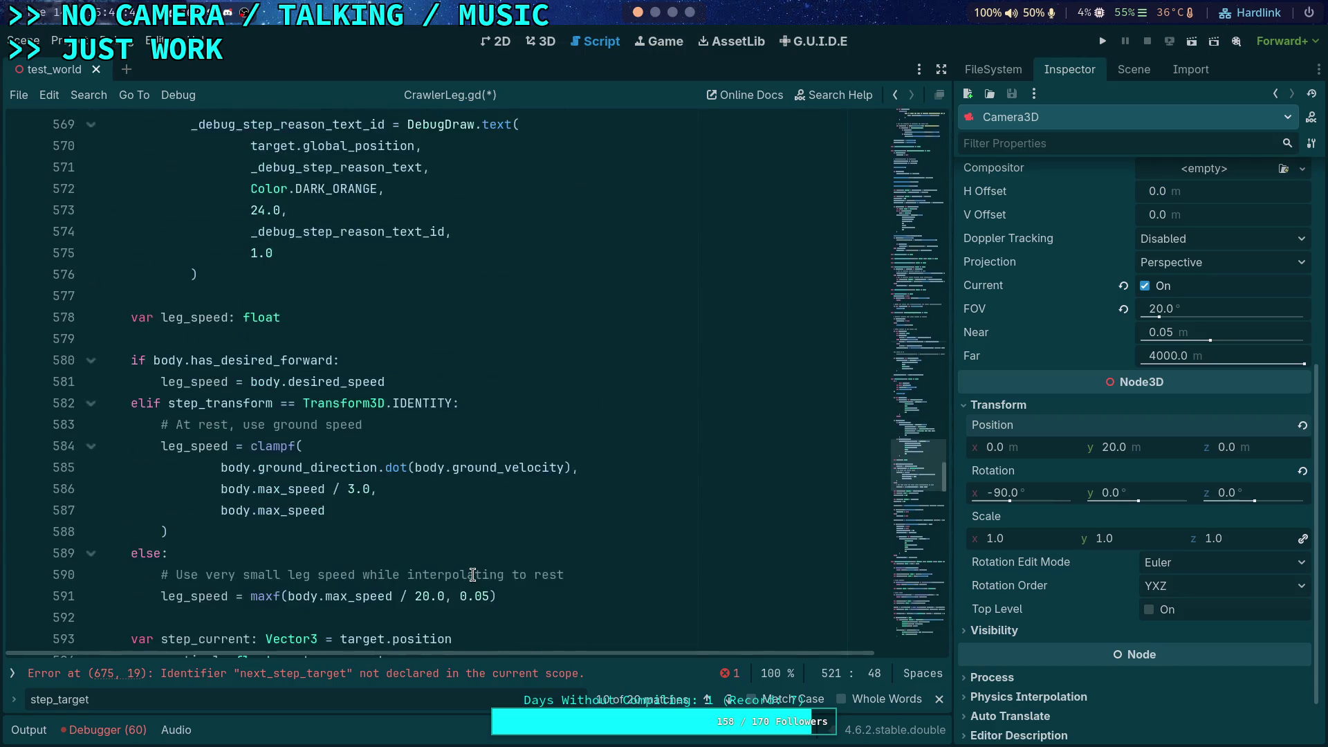
left_click(723, 703)
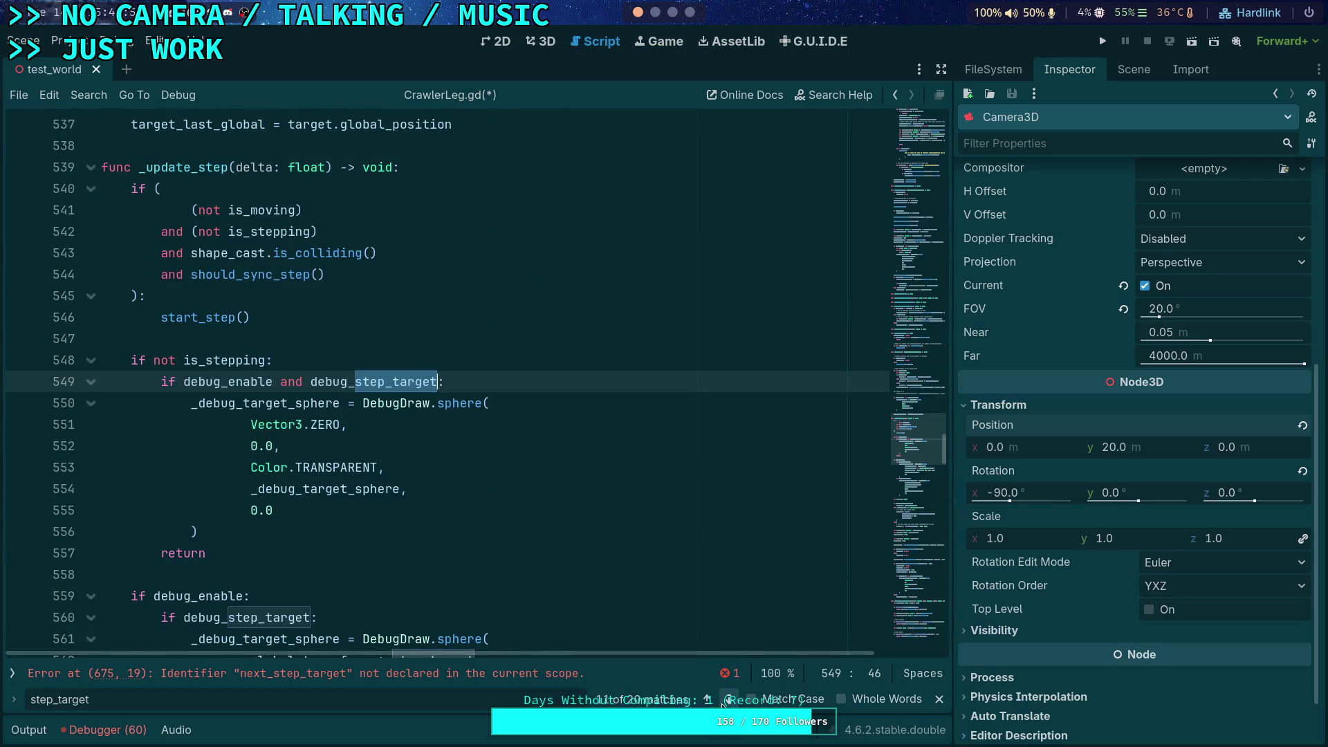
scroll(547, 622, "down", 3)
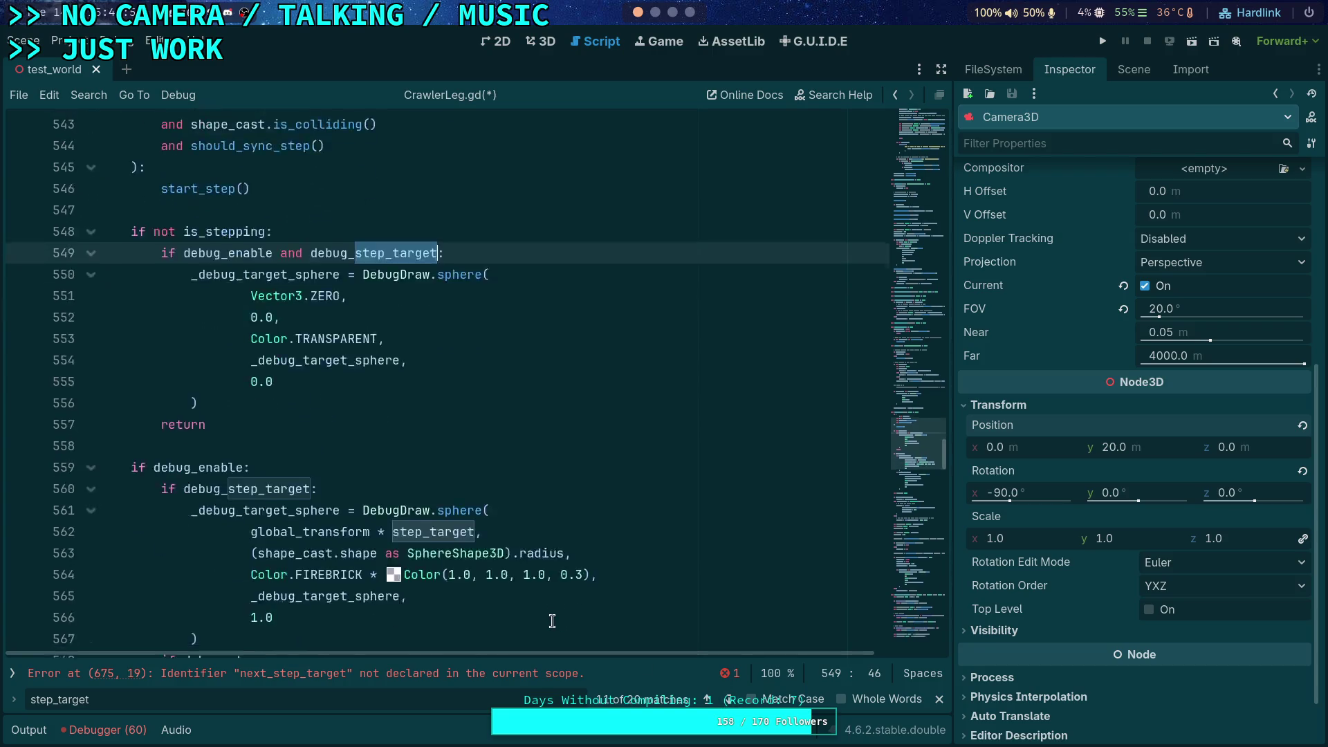
left_click_drag(390, 465, 249, 467)
key("BackSpace")
left_click(335, 462)
type("_global")
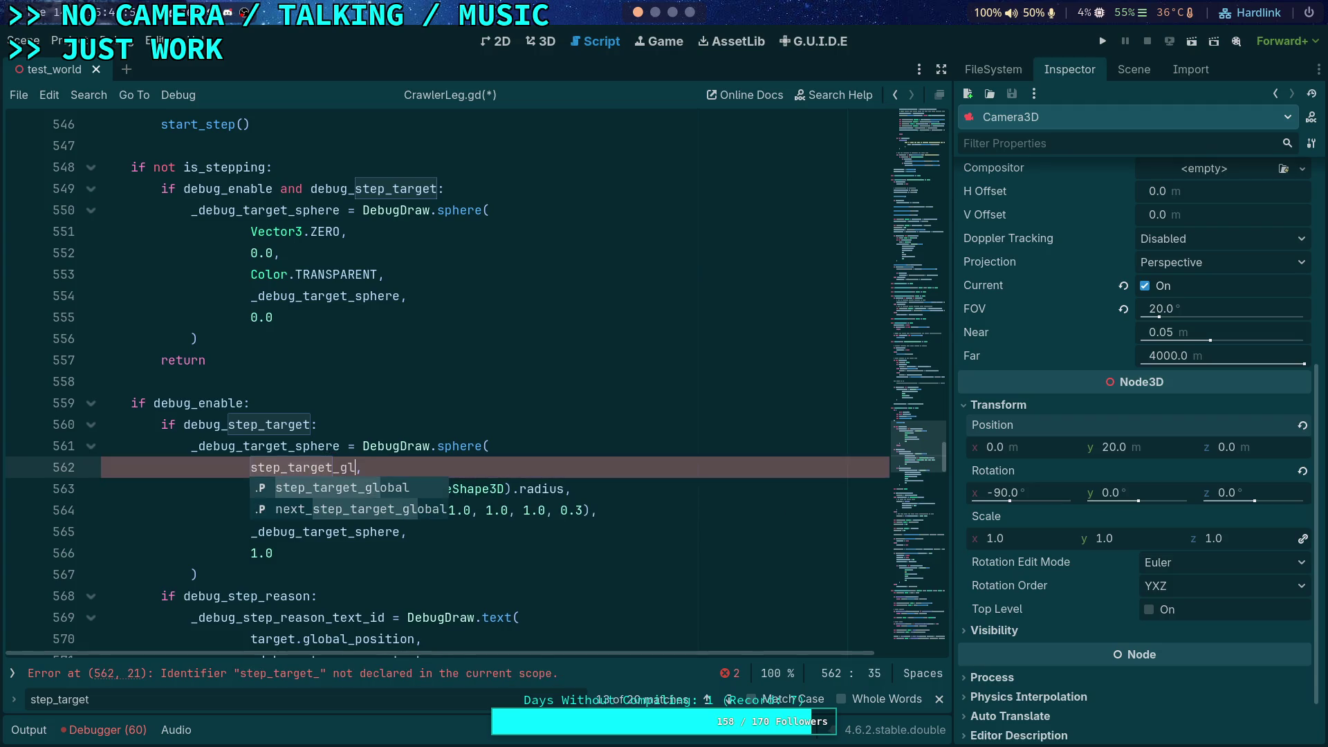
left_click(367, 433)
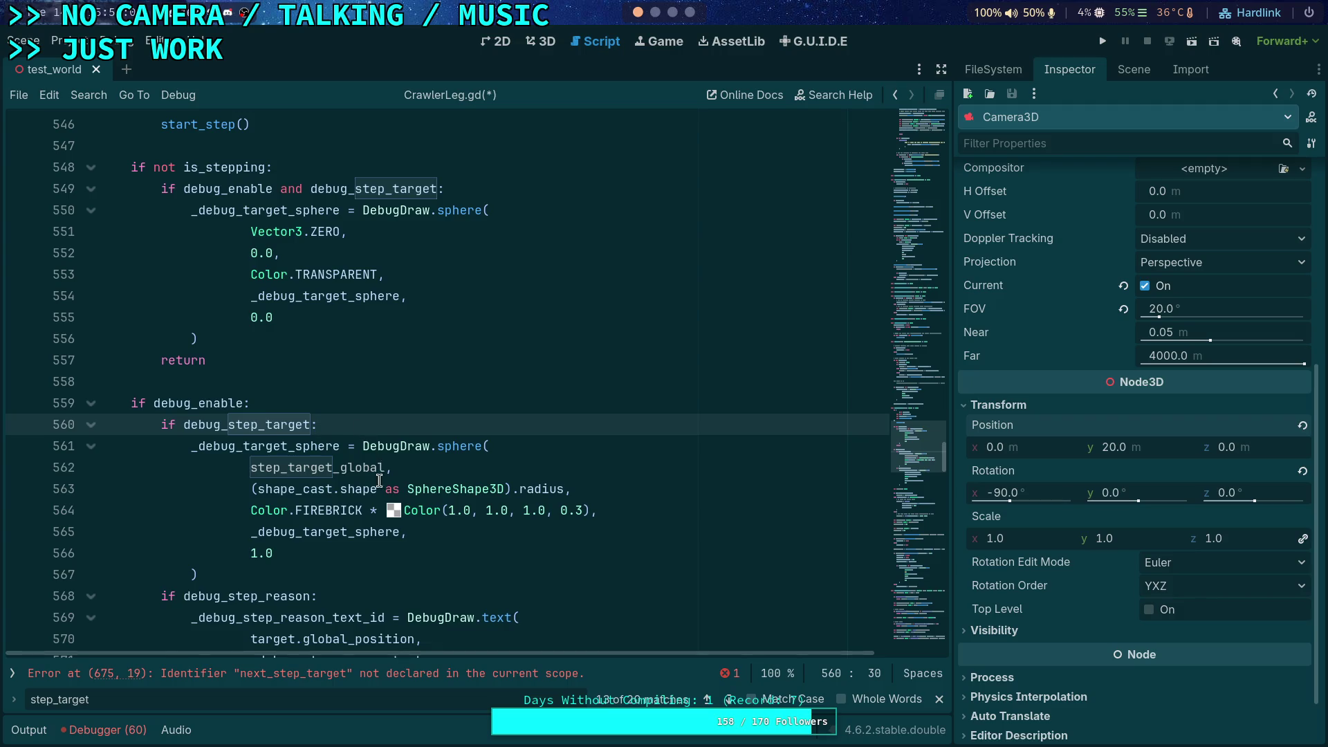
scroll(367, 433, "up", 3)
scroll(365, 527, "down", 2)
double_click(267, 536)
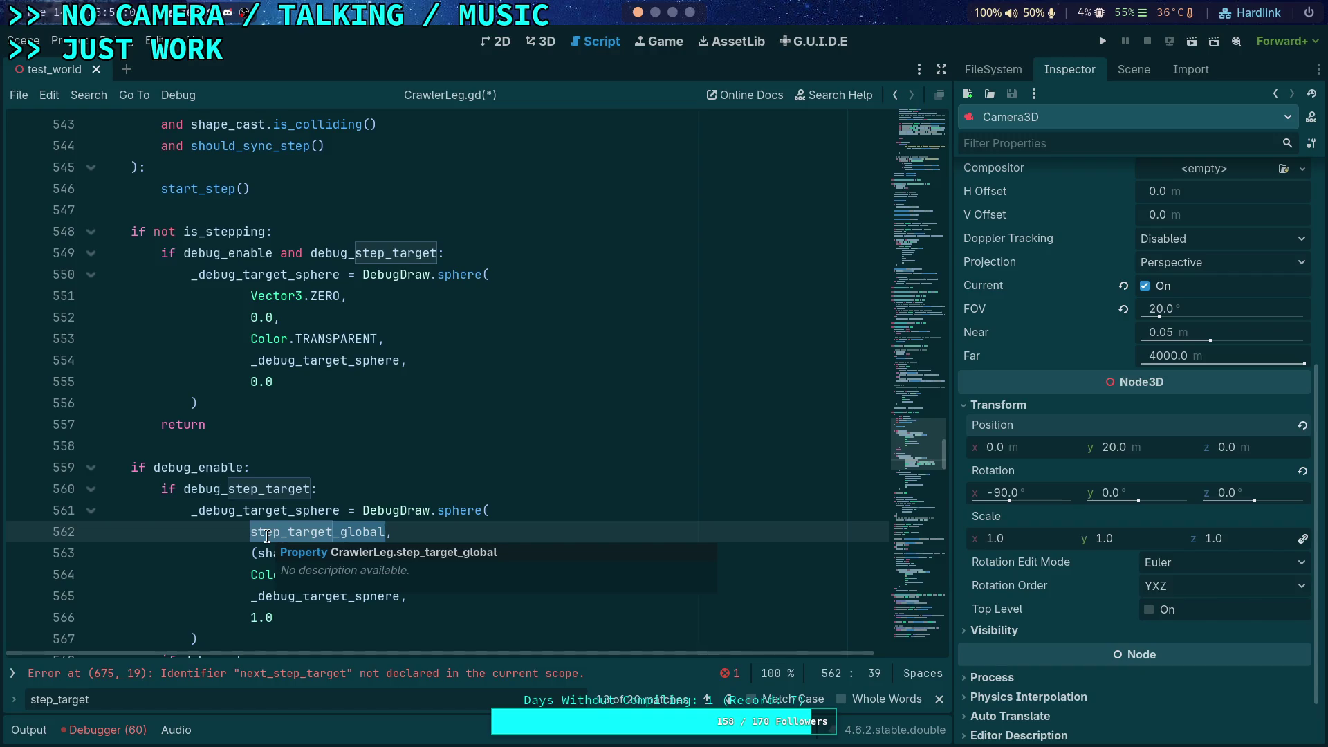
key("ctrl+z")
key("ctrl+z")
key("ctrl+z")
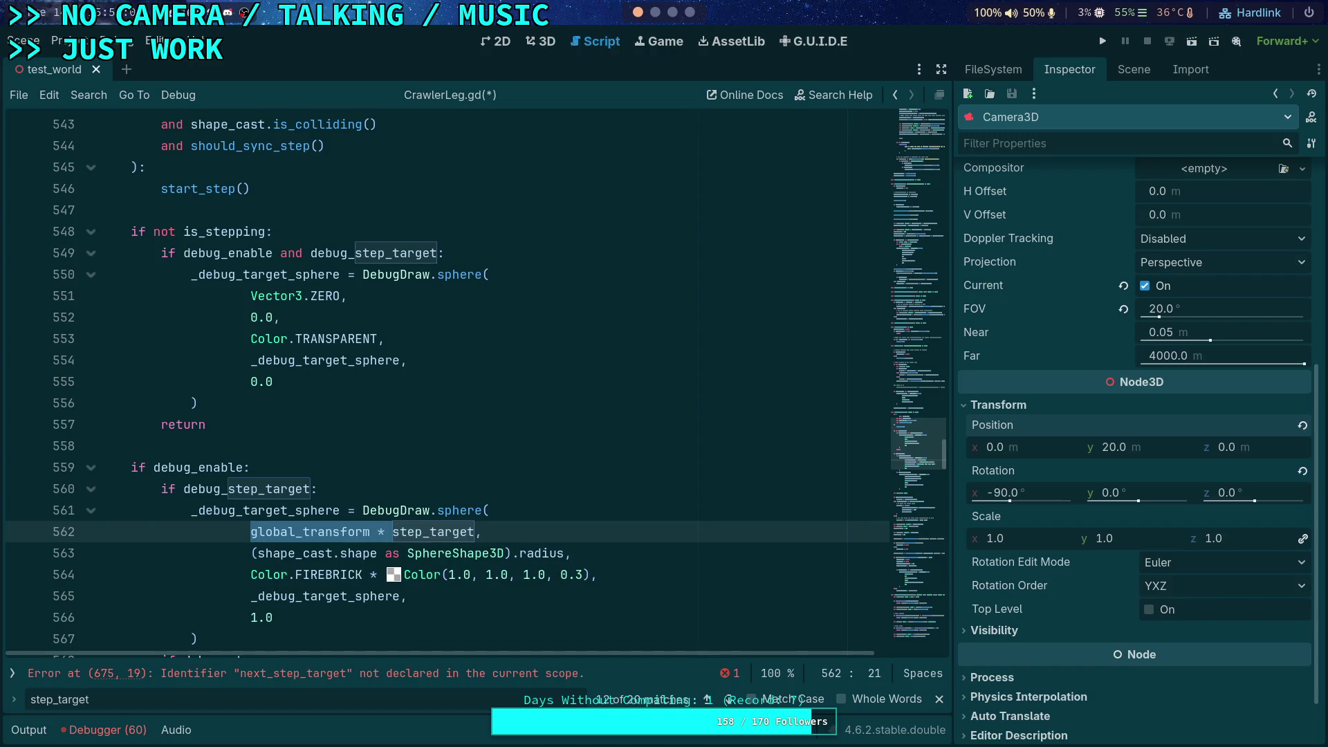
left_click(421, 531)
scroll(646, 601, "down", 2)
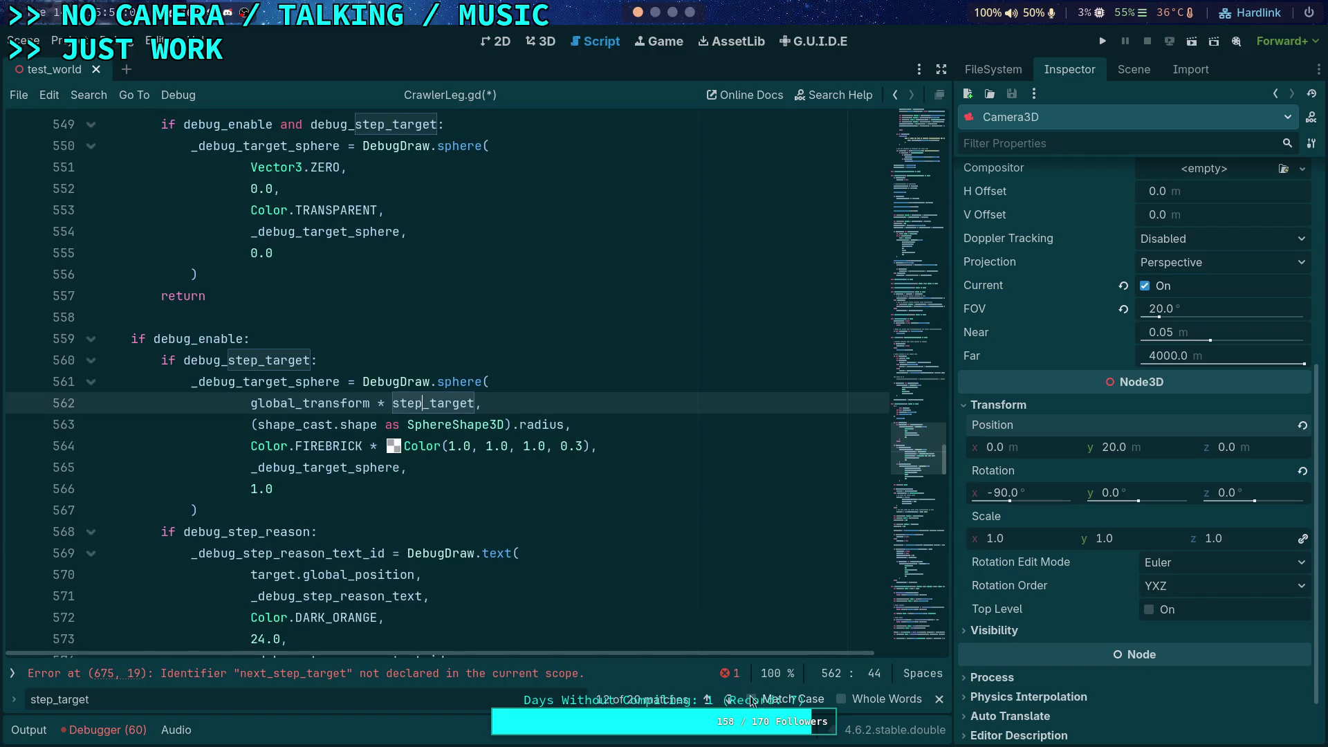
left_click(730, 699)
left_click(730, 699)
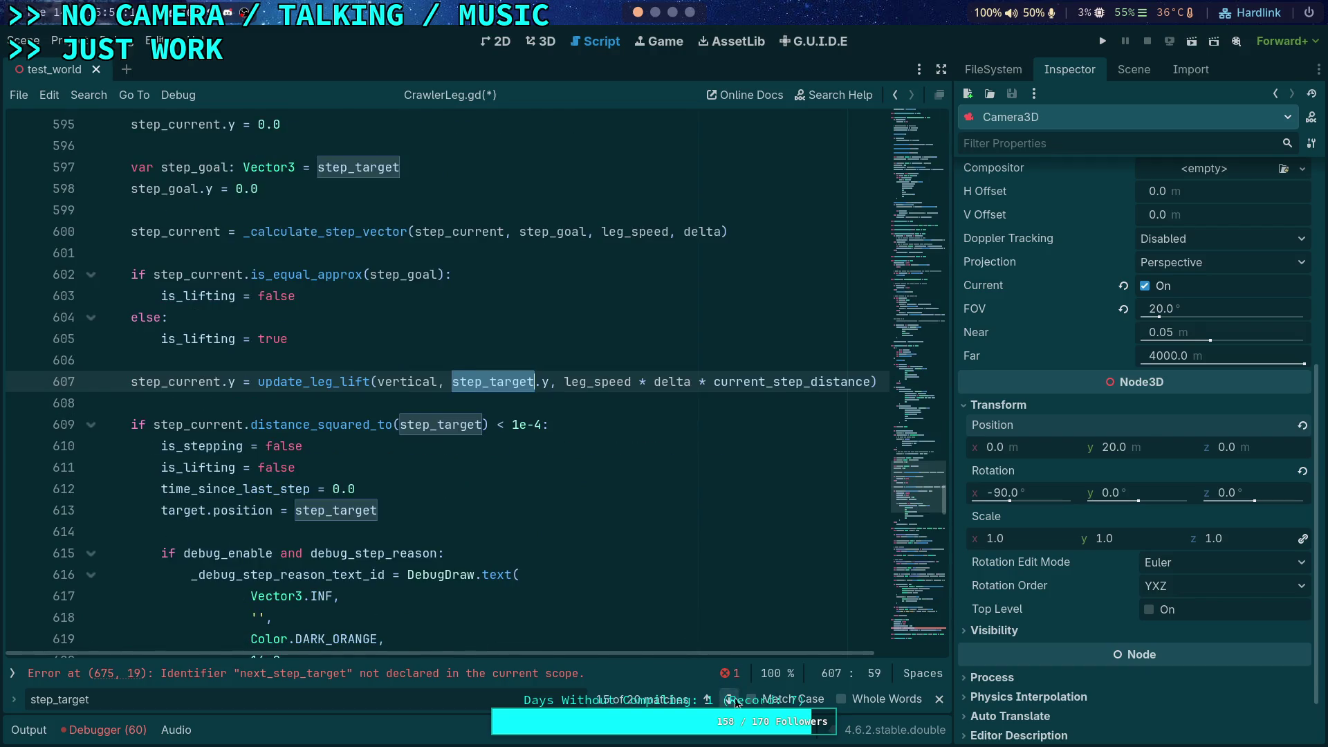
left_click(731, 699)
left_click(731, 700)
left_click(731, 699)
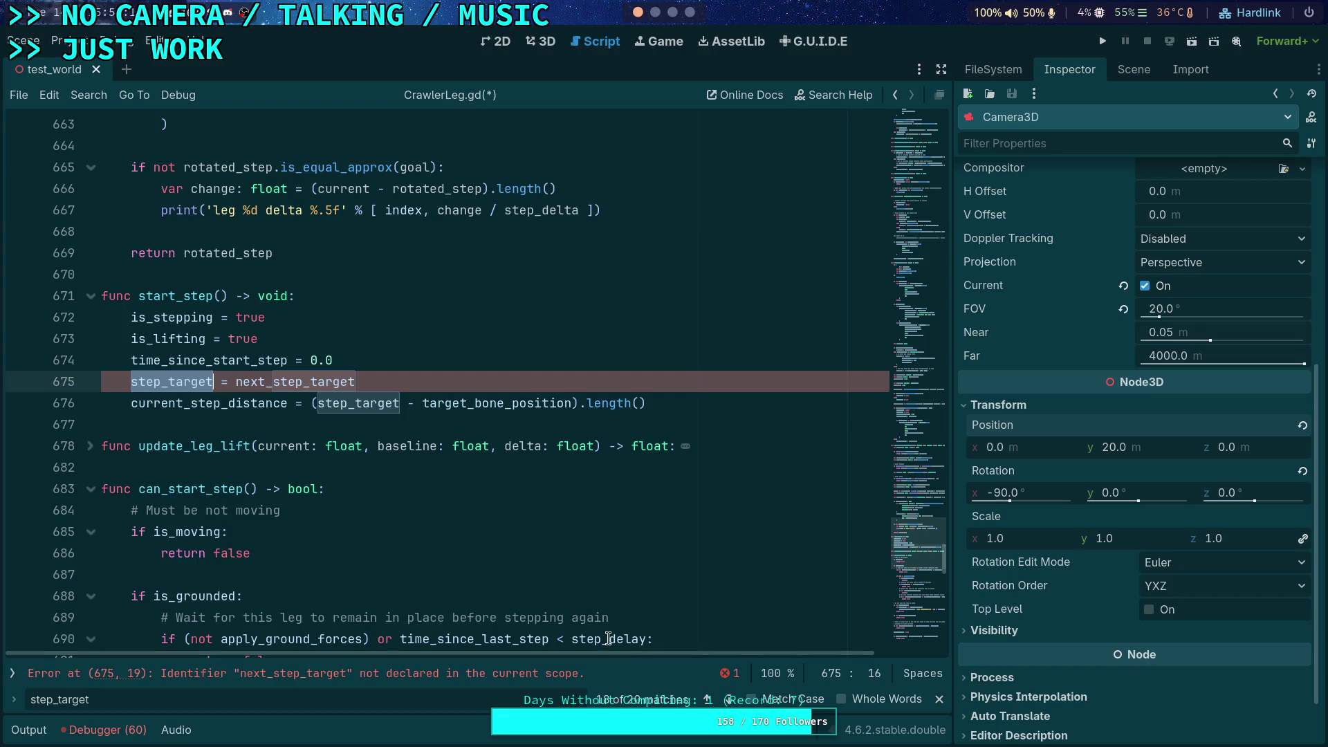
- Make line 675 read next_step_target_global * global_transform
left_click(402, 379)
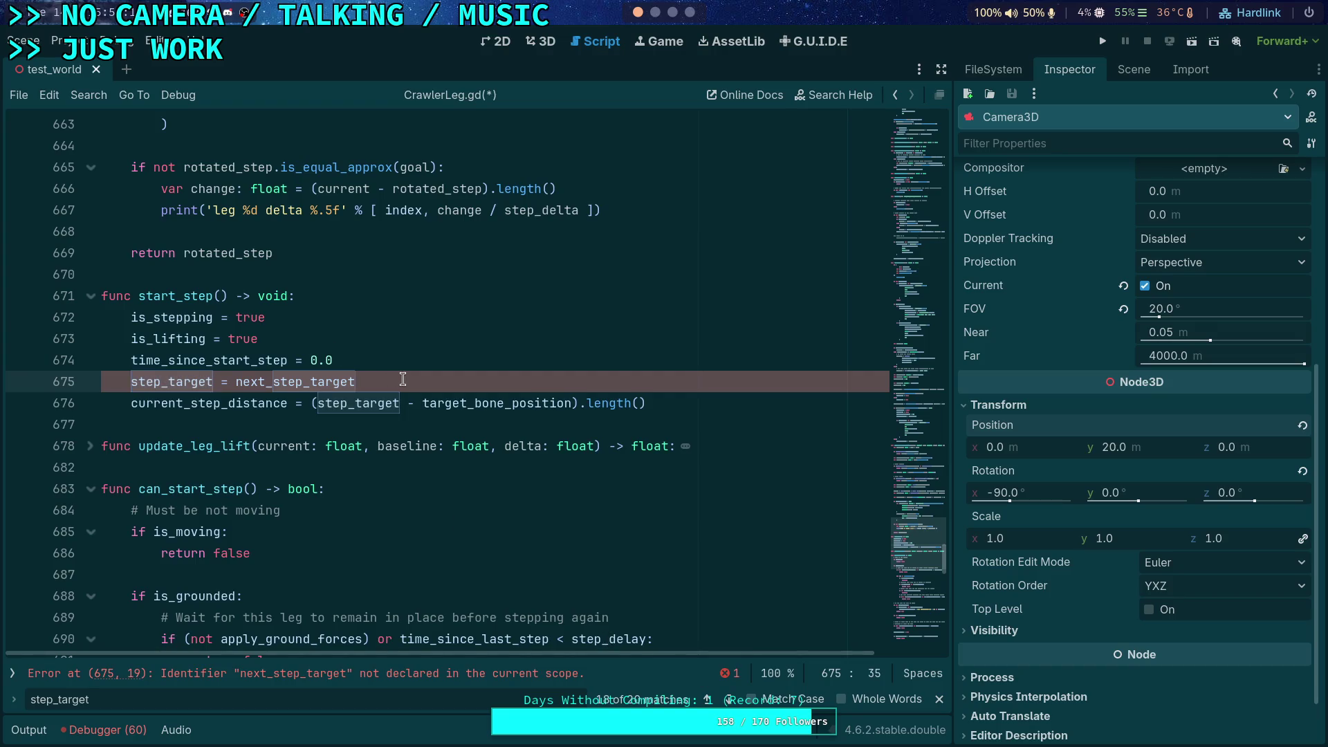
type("_global * global_transform")
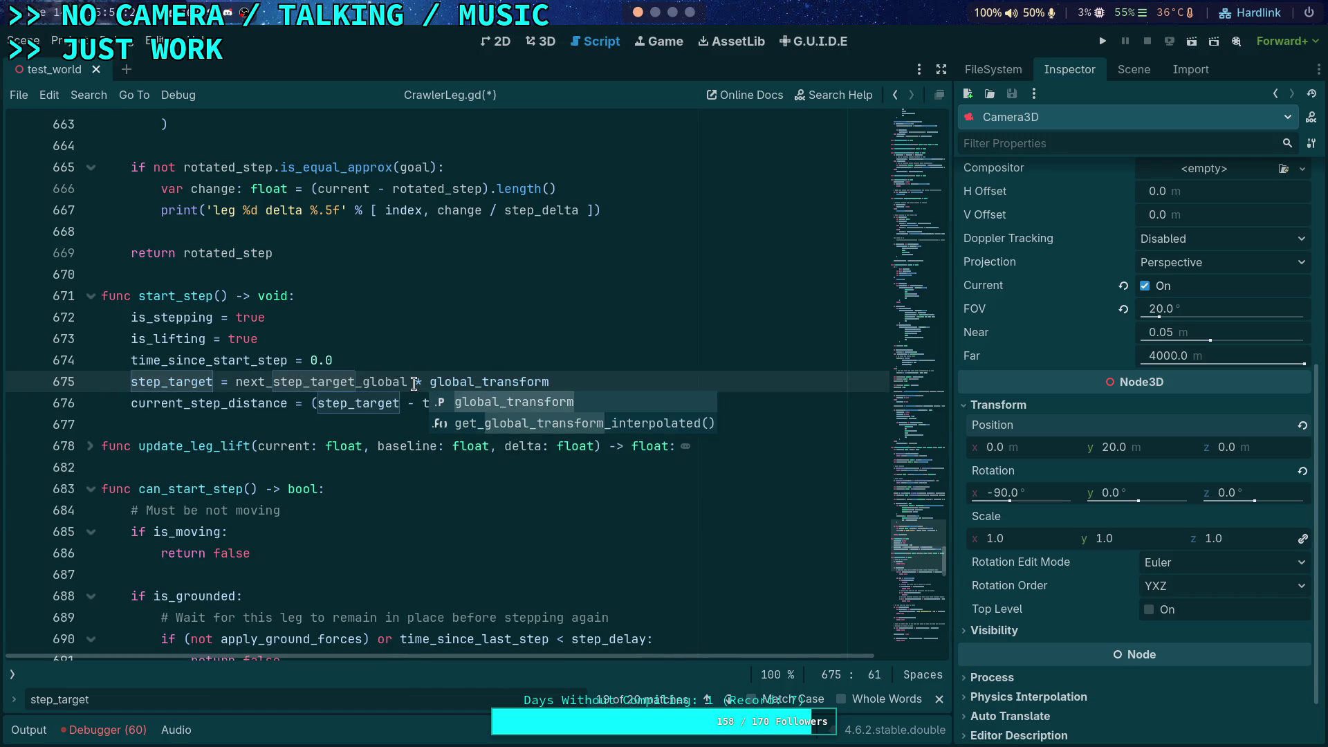
left_click(518, 382)
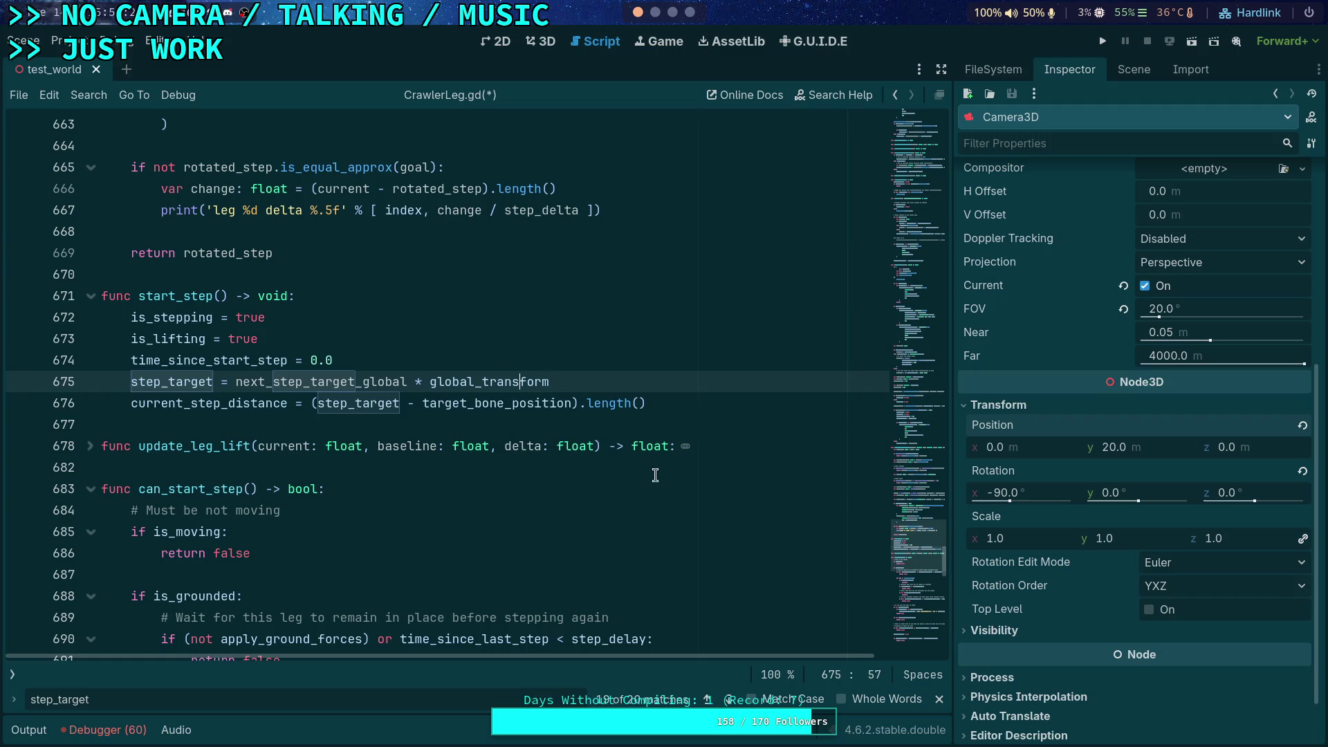
- Cycle through step_target matches, wrapping around to its declaration on line 172
left_click(729, 700)
left_click(729, 700)
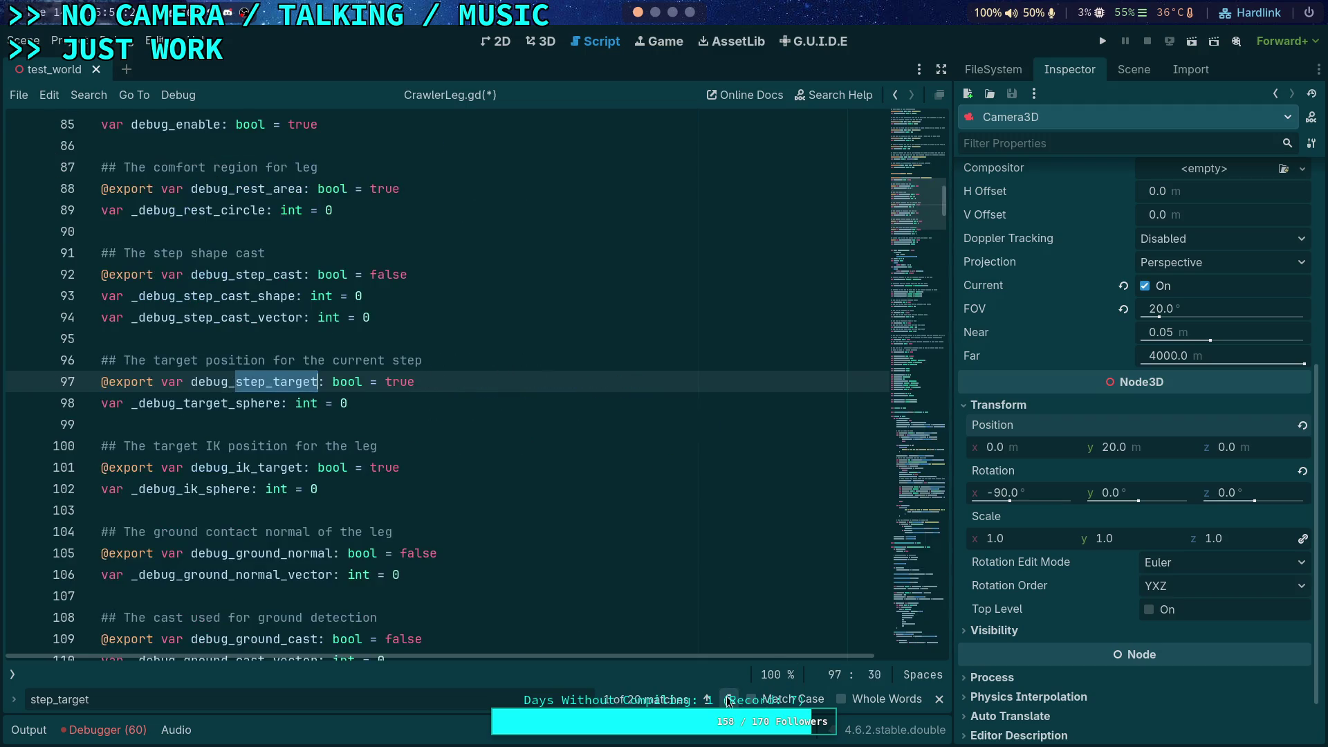
left_click(729, 700)
- Narrow the search to step_target_global and step through its uses, from line 360 to 521
left_click(141, 695)
type("_")
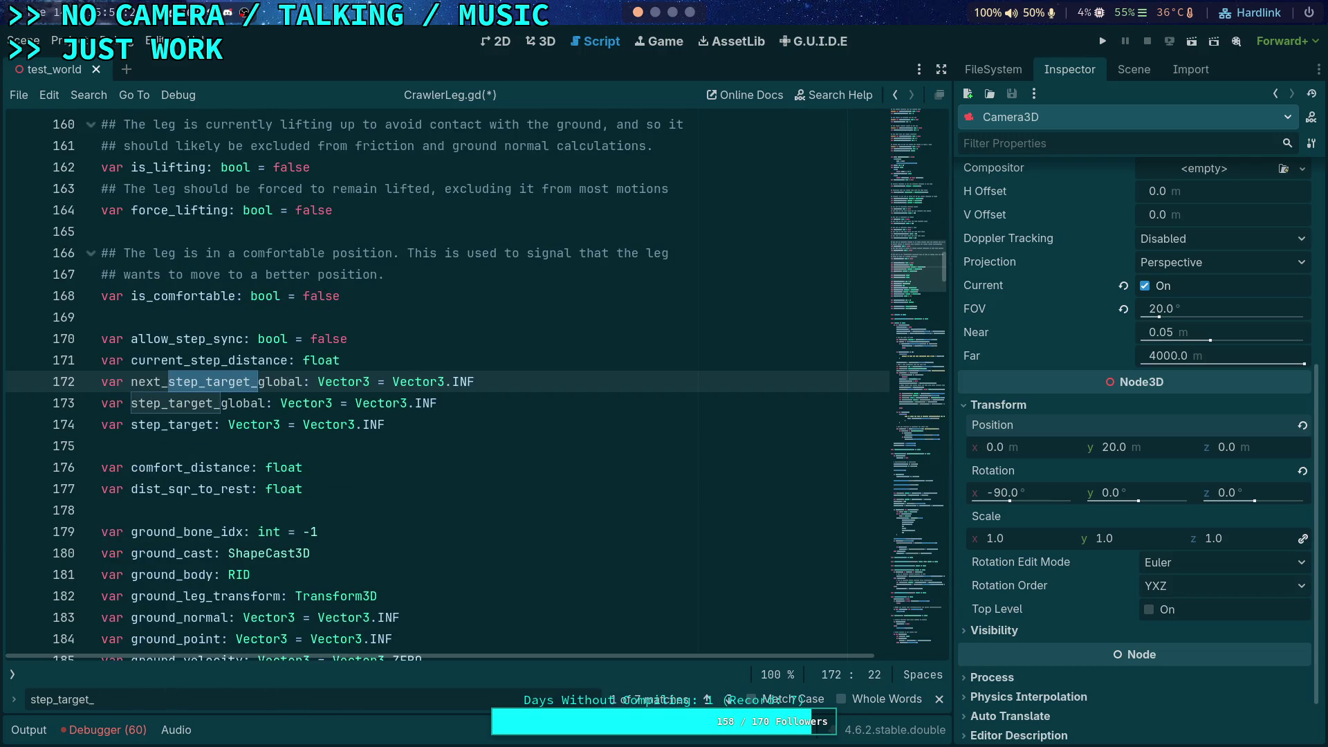
type("global")
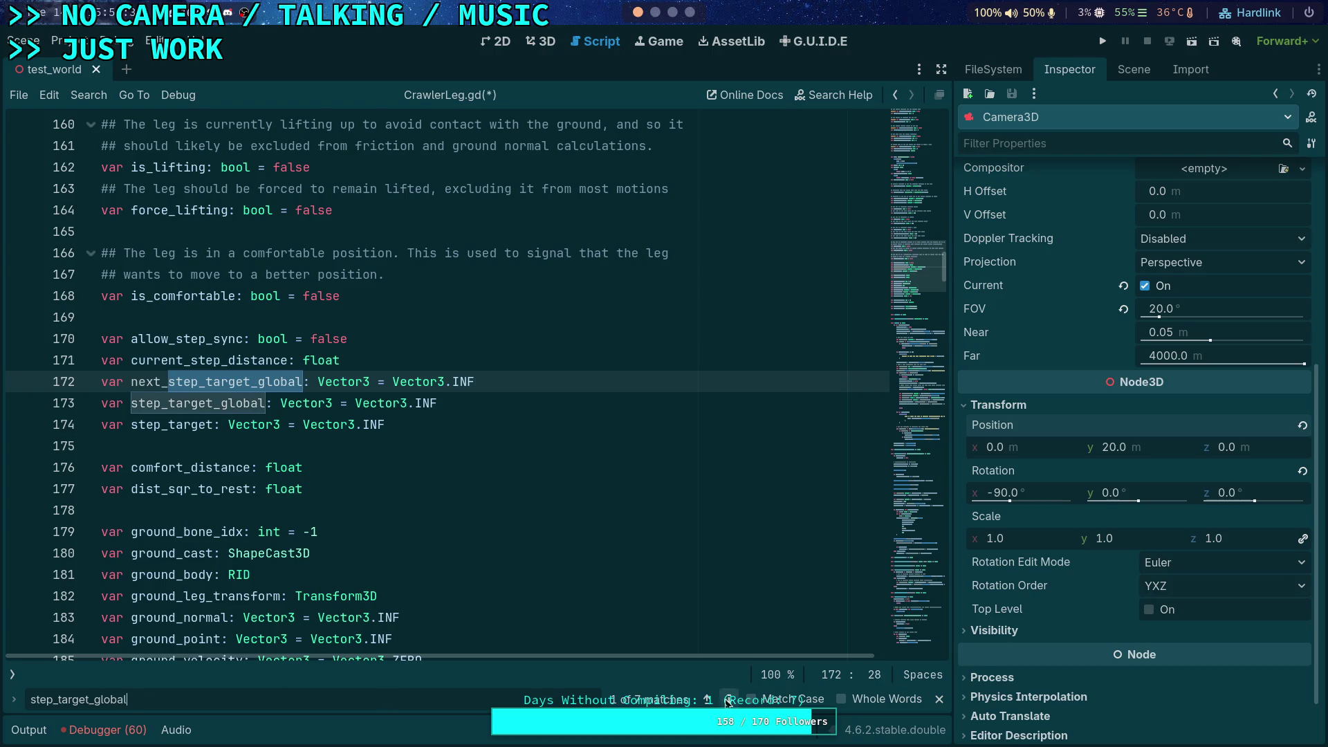
left_click(730, 700)
left_click(730, 699)
left_click(729, 700)
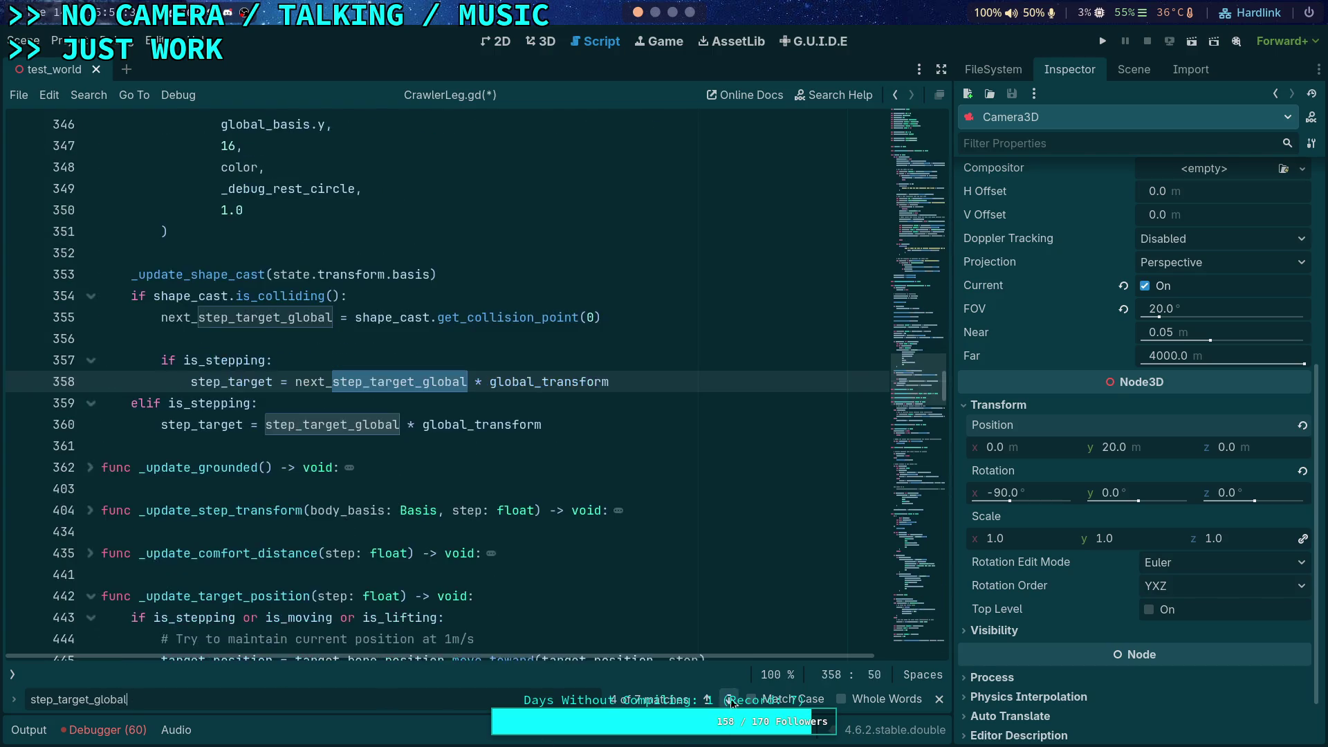
left_click(730, 700)
scroll(401, 564, "up", 2)
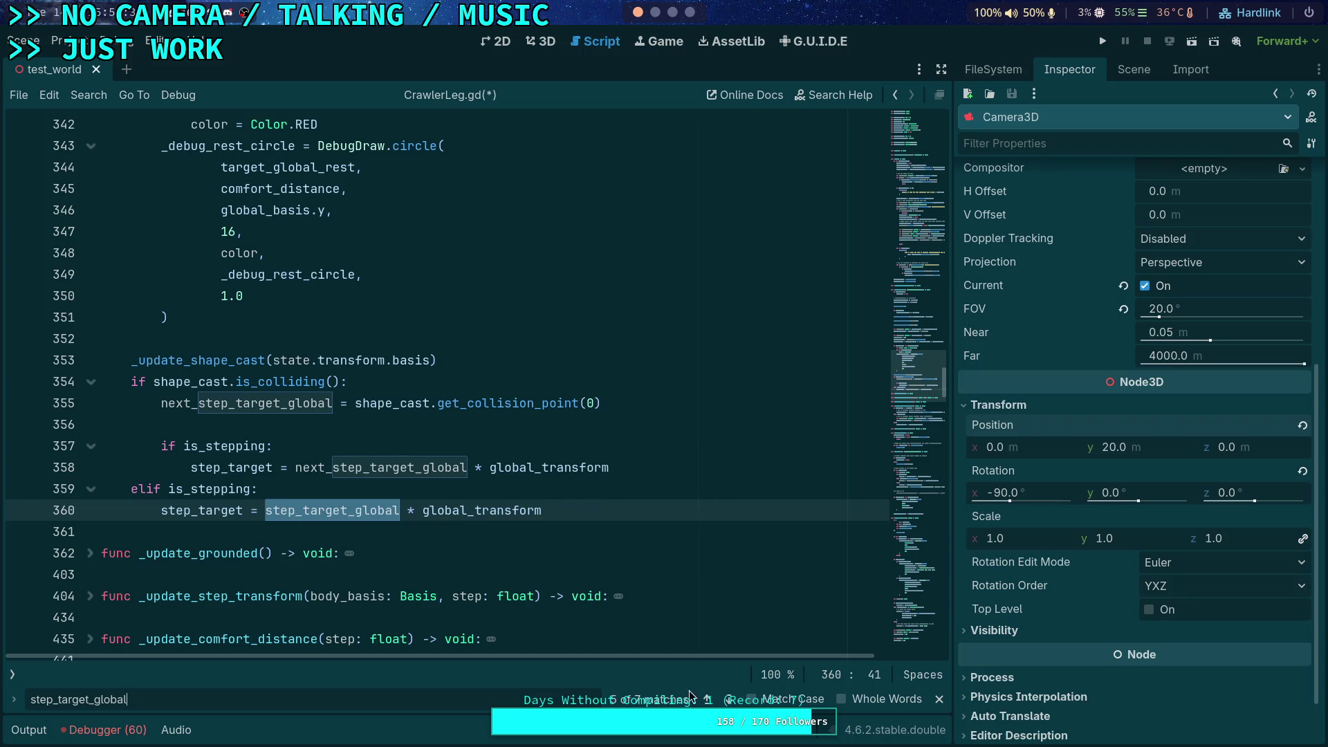
left_click(726, 701)
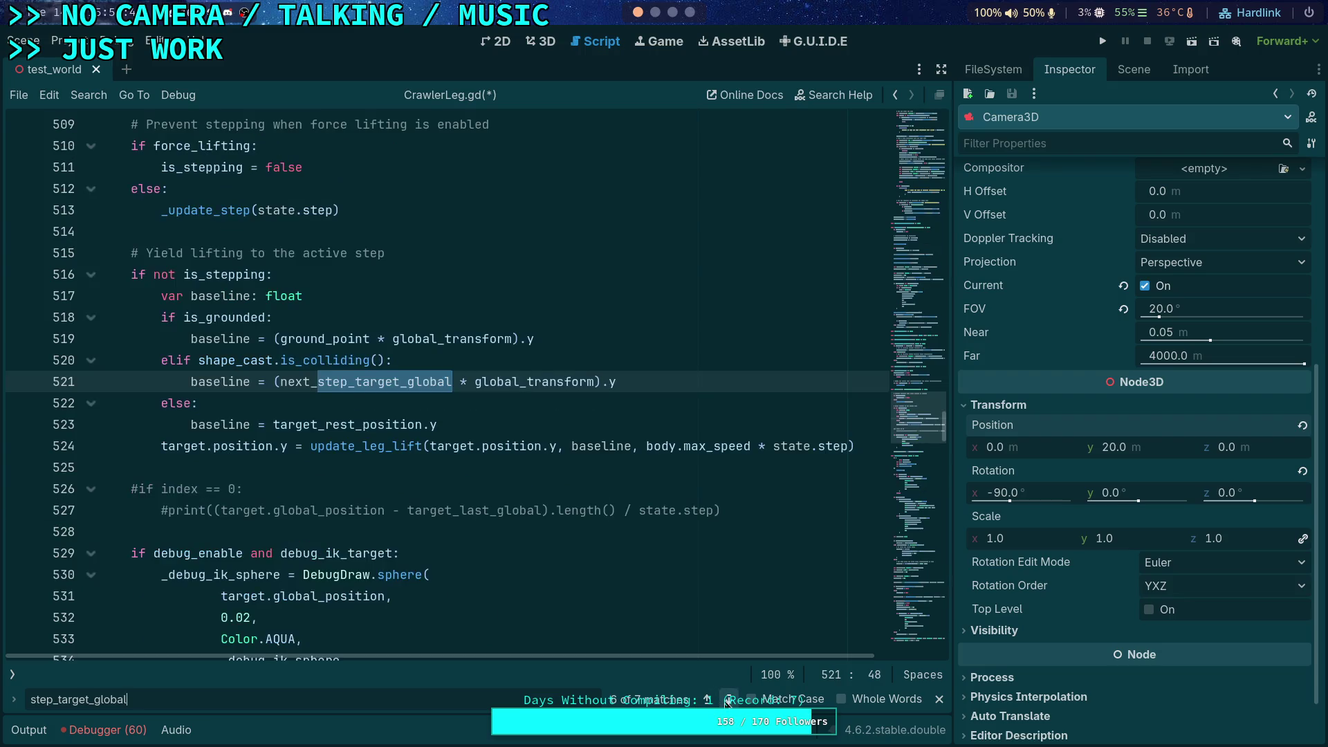
- Add the line step_target_global = next_step_target_global in start_step
left_click(726, 701)
left_click(432, 360)
key("Return")
type("step_ta")
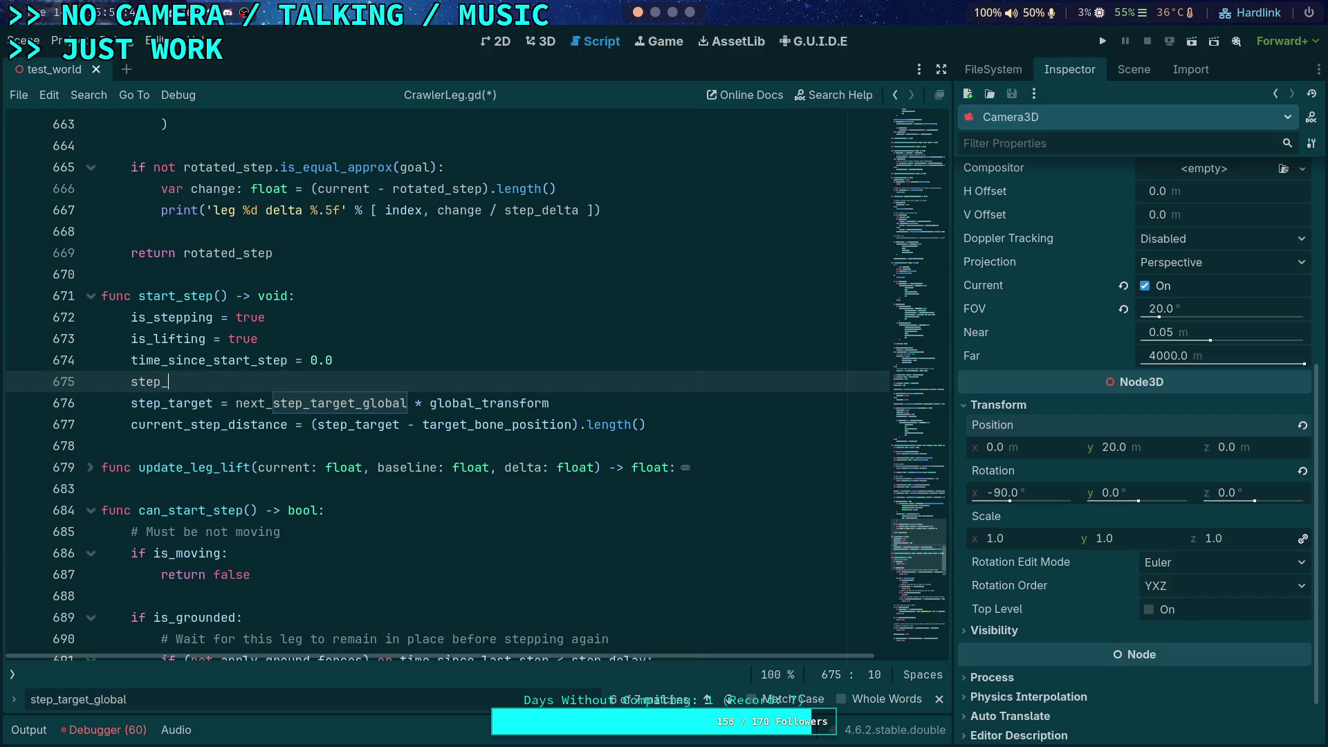
key("Down")
key("Return")
type("= ")
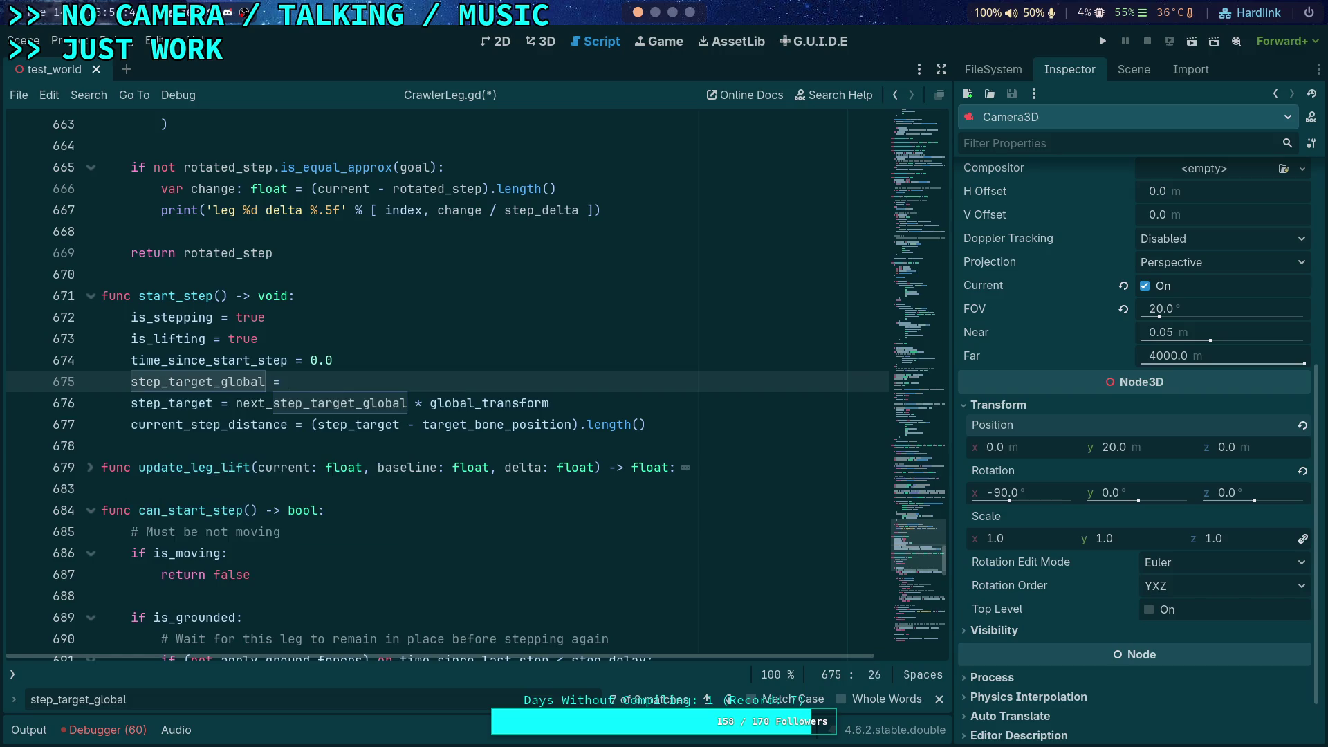
type("next_st")
key("Return")
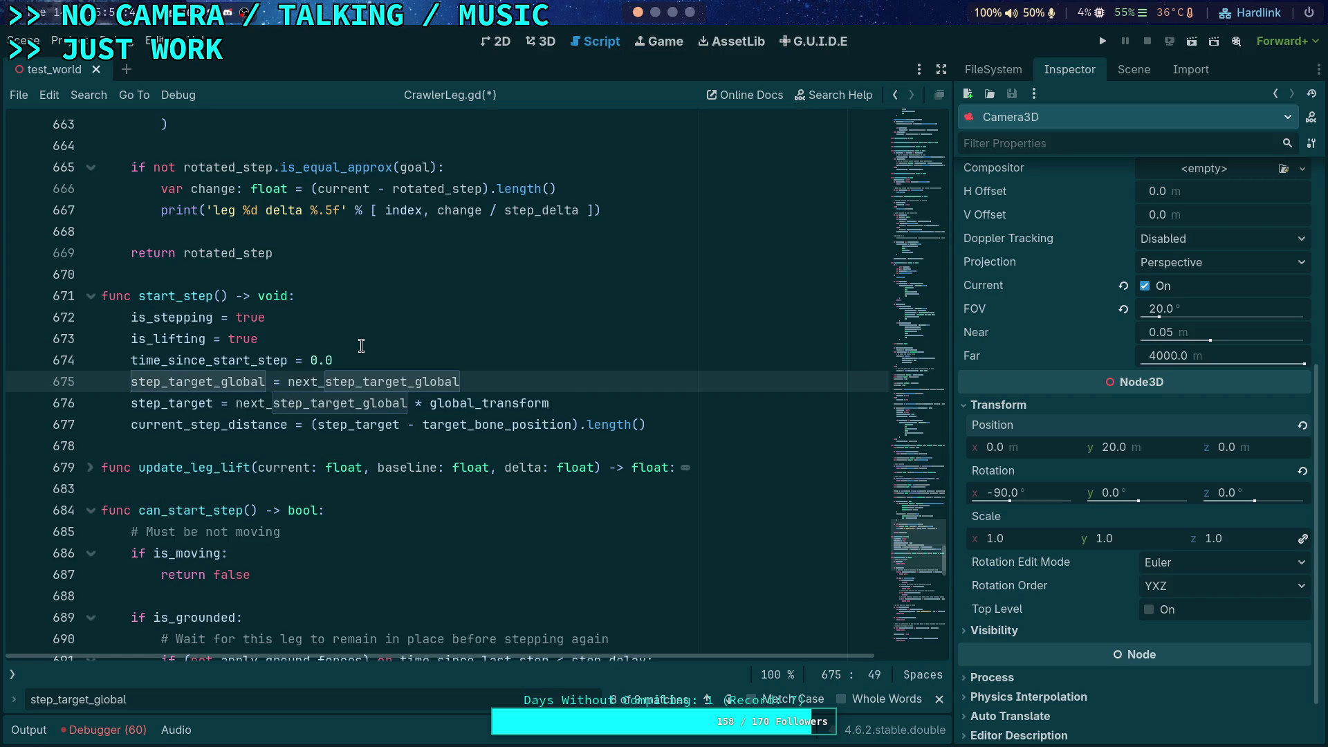
- Make line 676 derive step_target from step_target_global, then review its other uses
left_click(273, 404)
key("BackSpace")
key("BackSpace")
key("BackSpace")
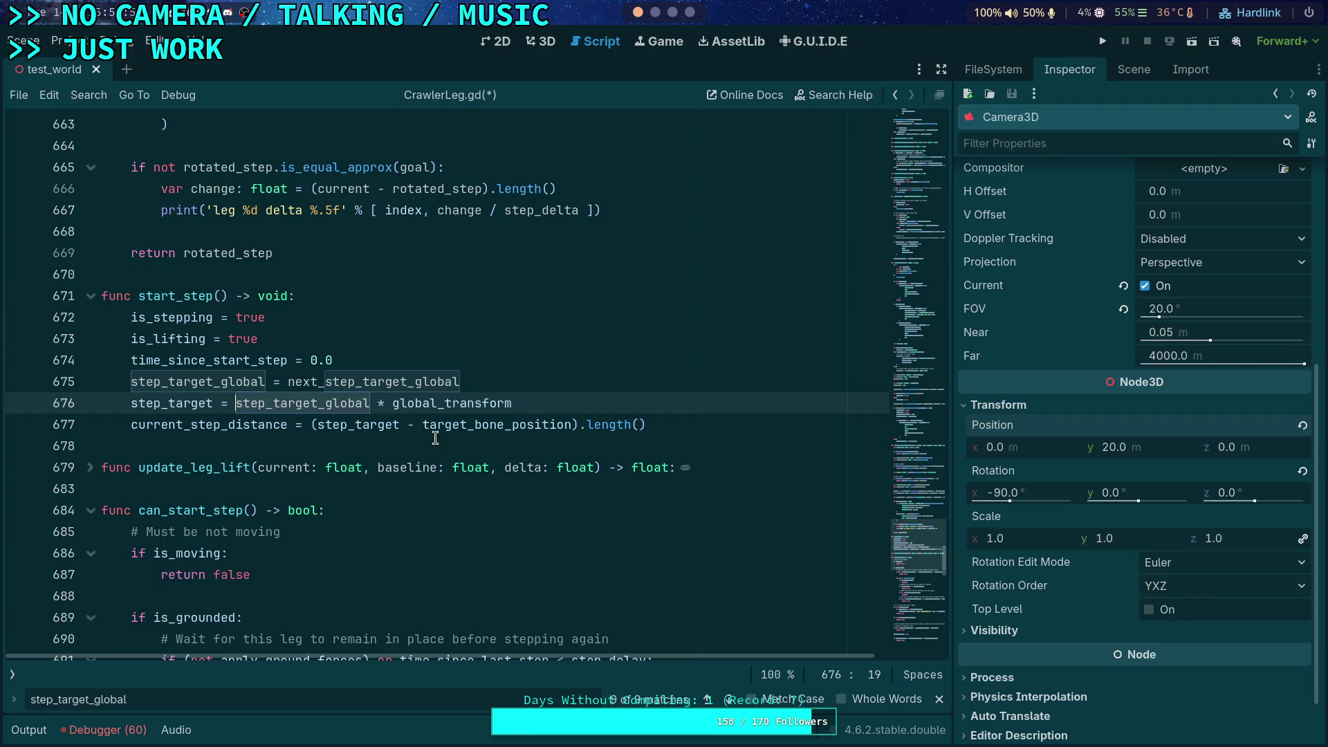
left_click(726, 690)
left_click(726, 692)
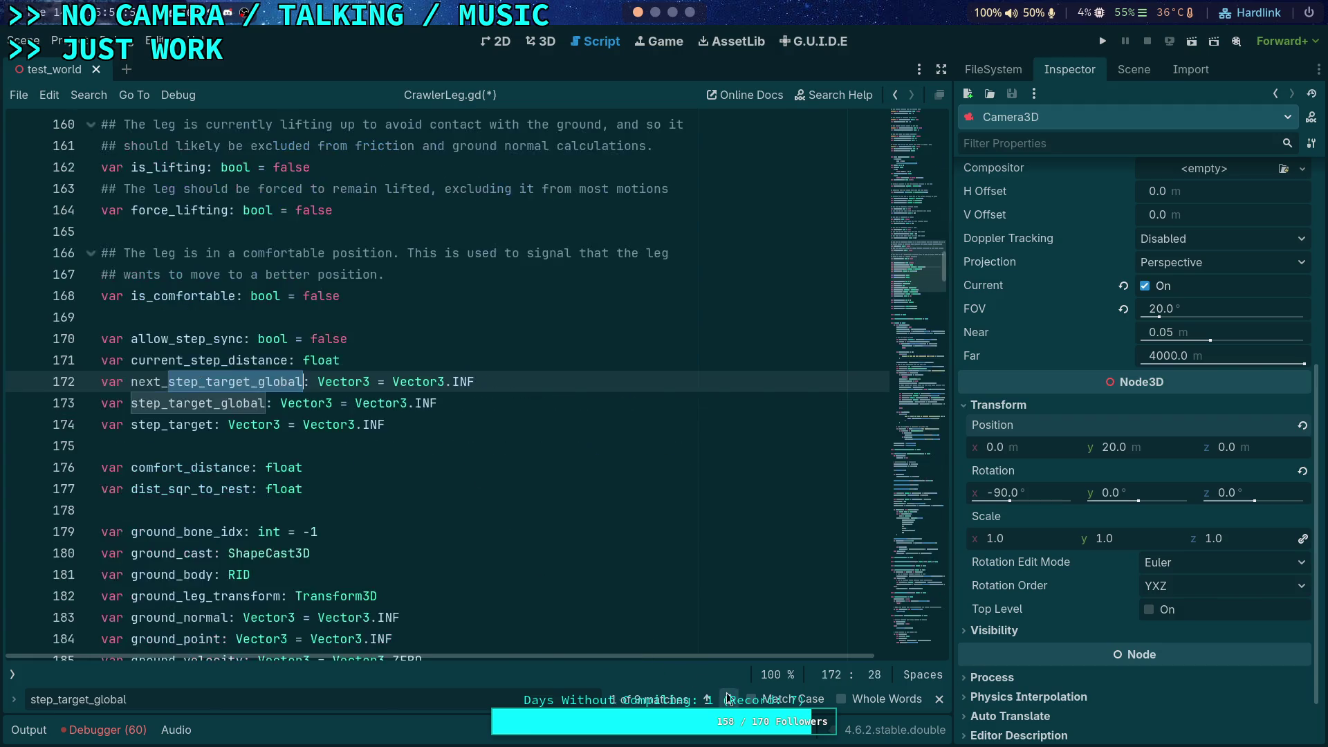
left_click(728, 697)
left_click(728, 697)
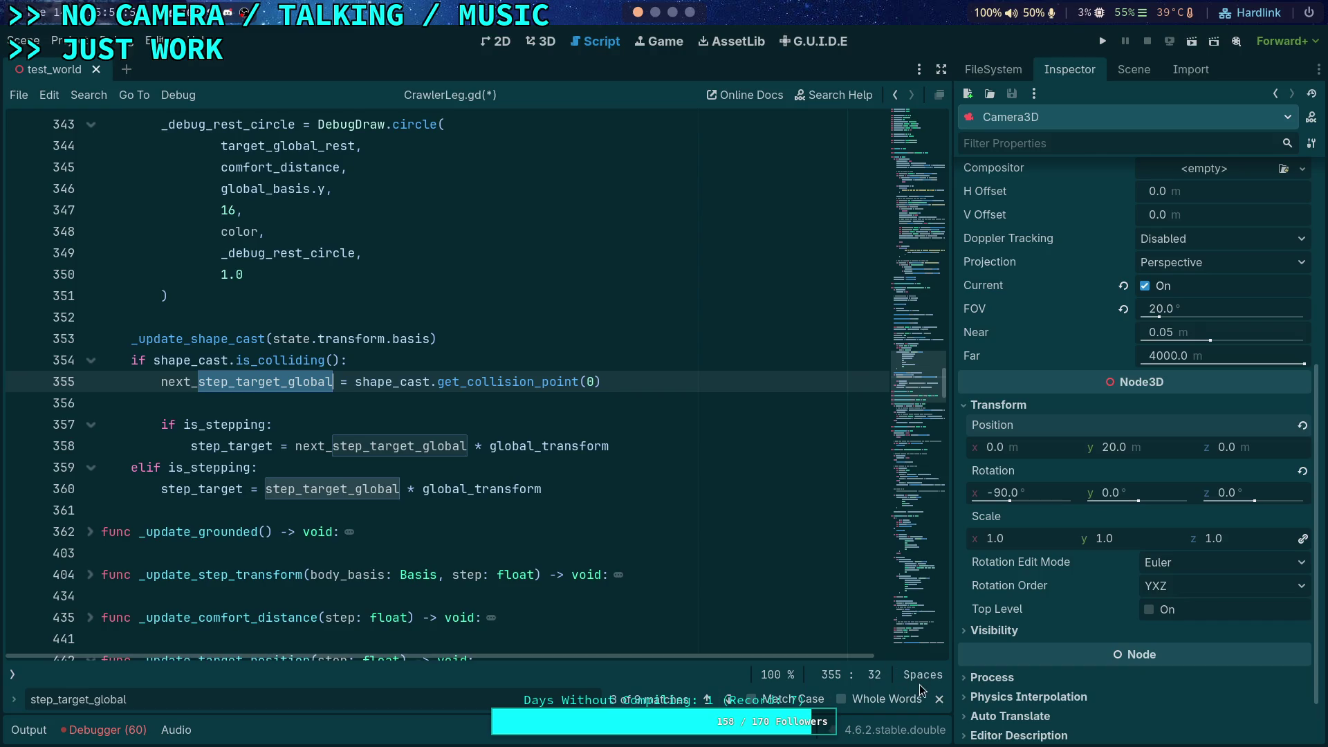
- Close the find bar and save CrawlerLeg.gd
left_click(938, 699)
left_click(585, 488)
key("ctrl+s")
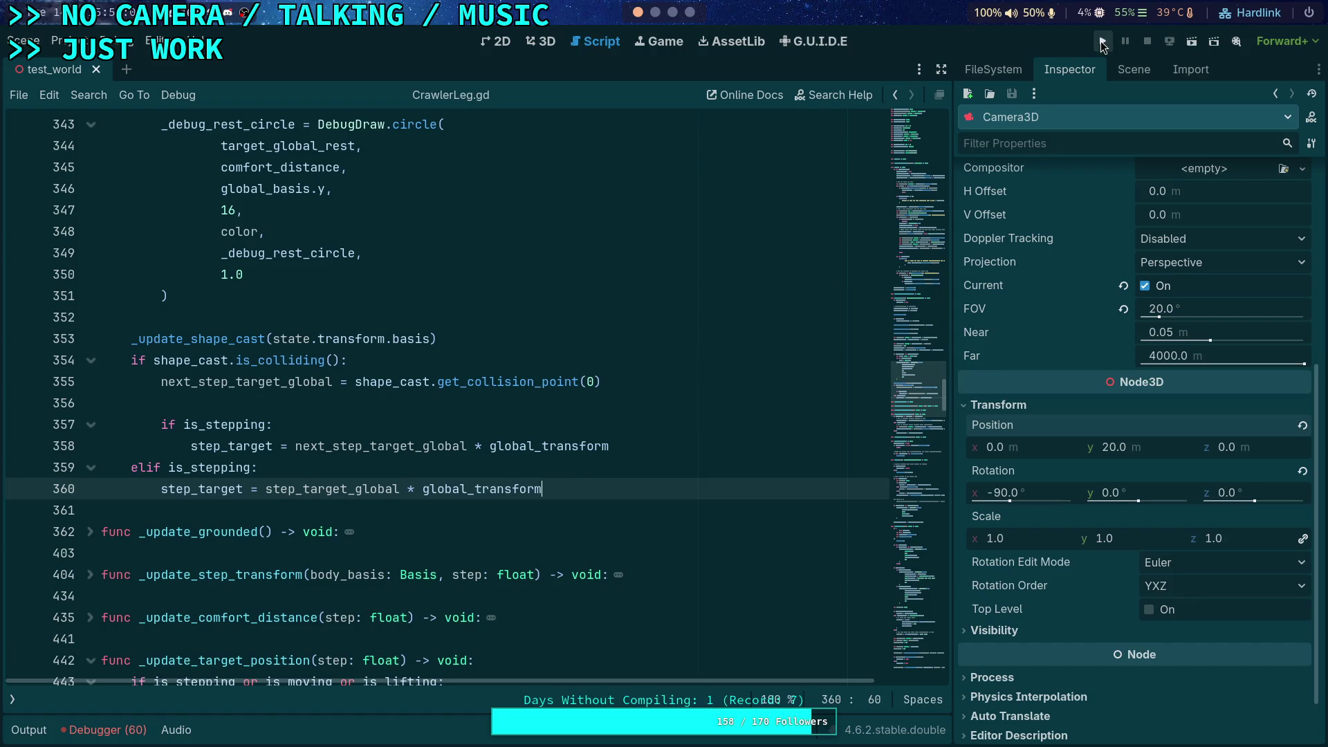
- Run the project and advance the crawler 14 ticks while watching leg deltas in Output
left_click(1103, 41)
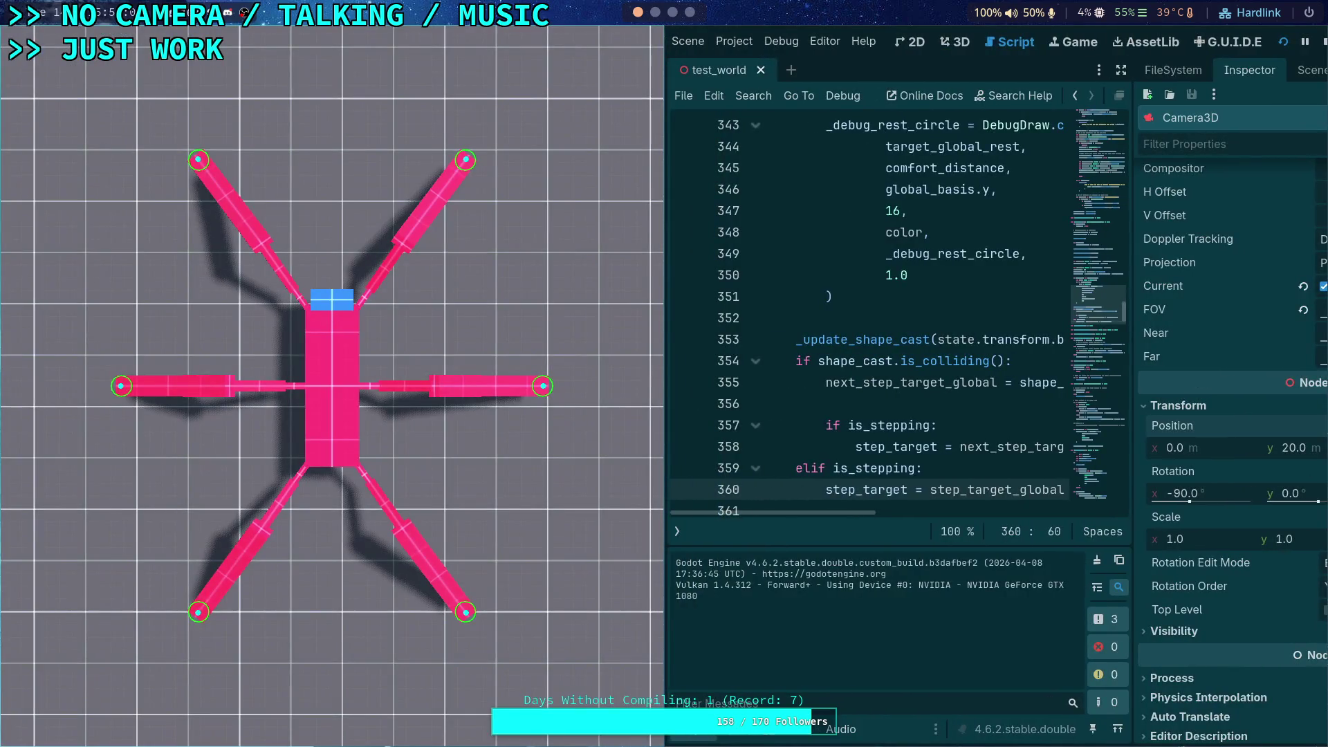
key("space")
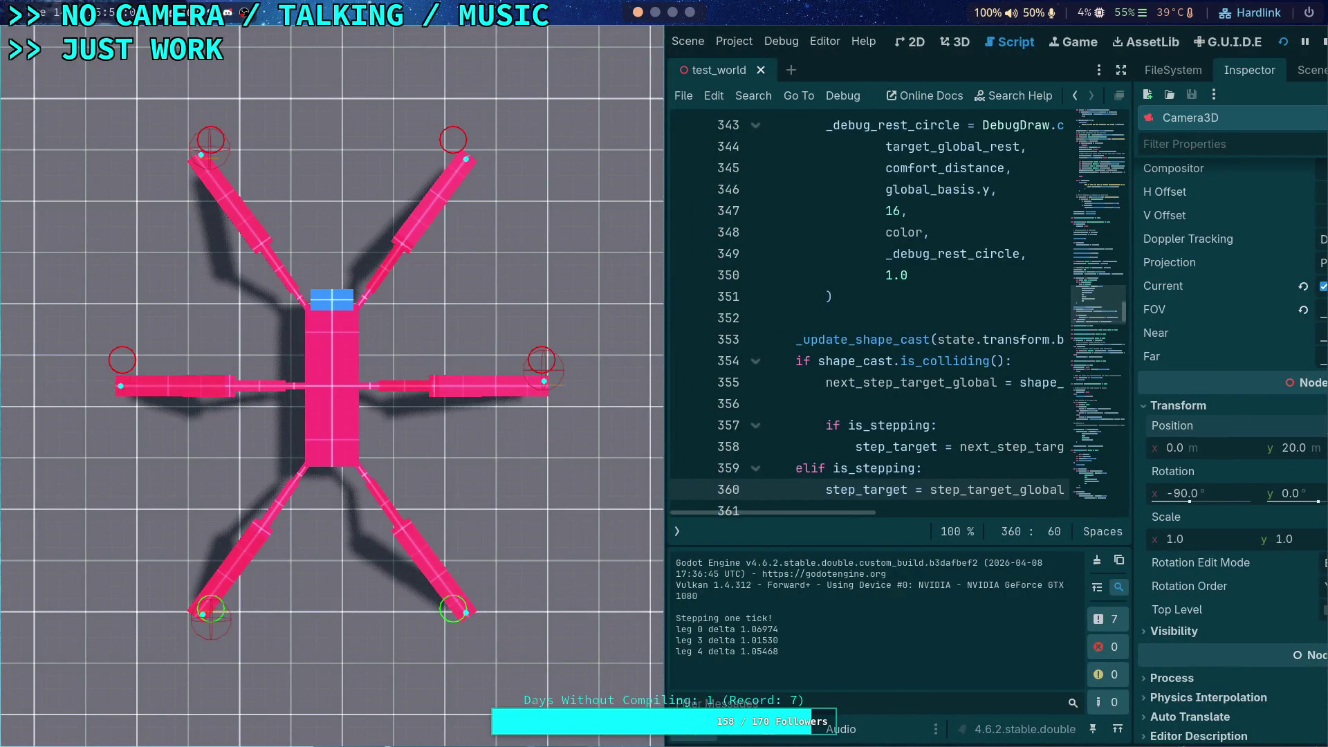
key("space")
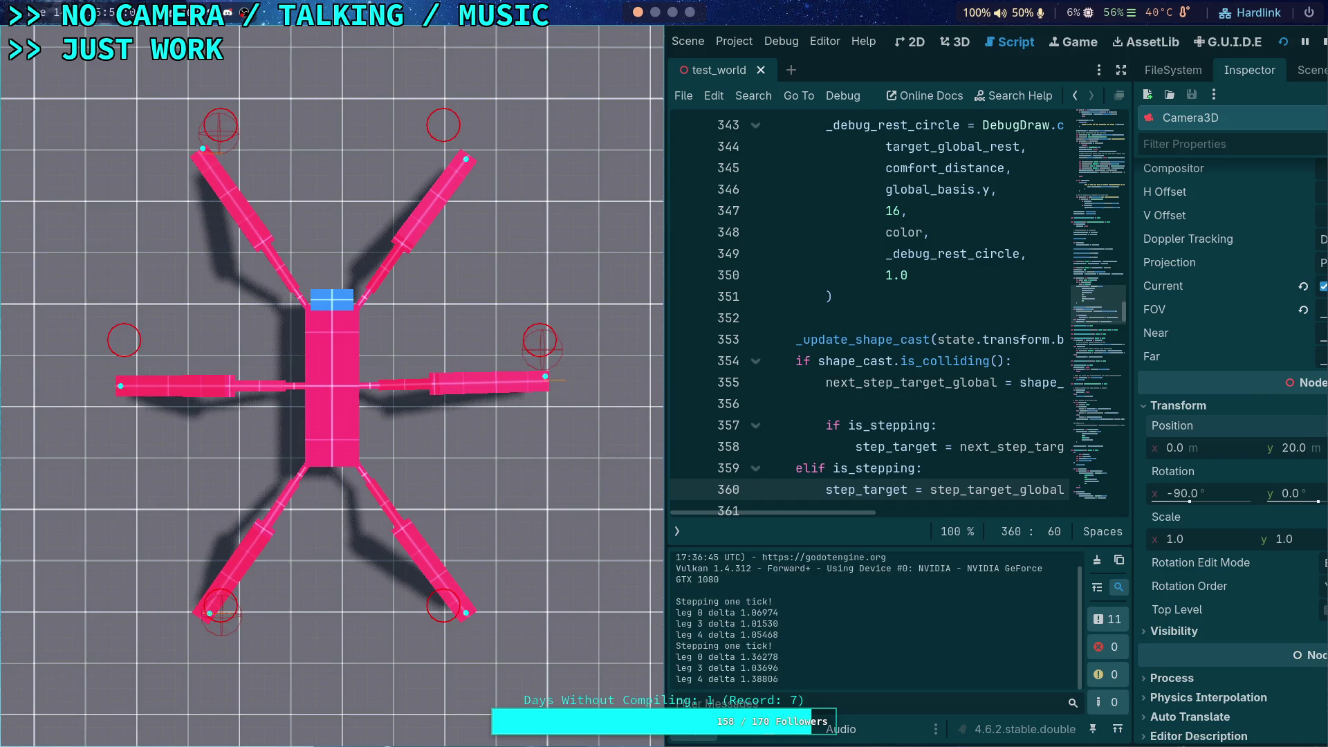
key("space")
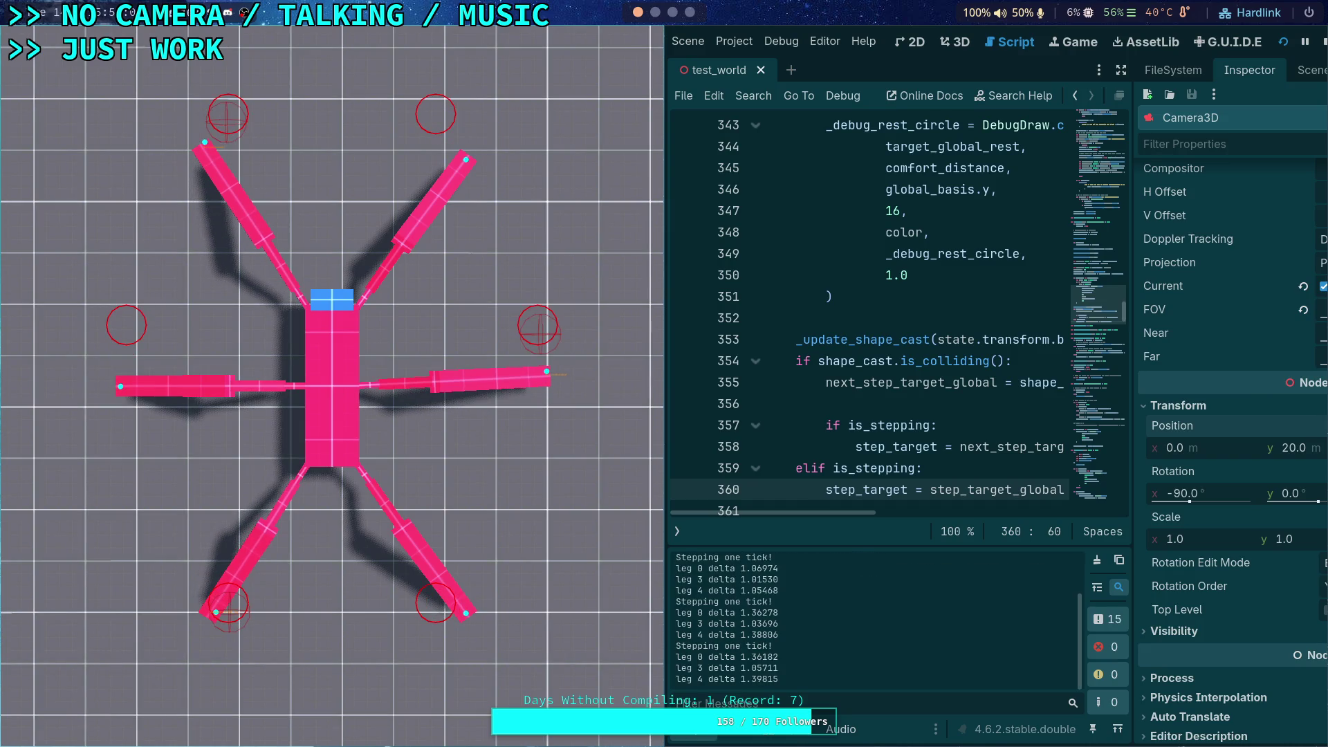
key("space")
key("space")
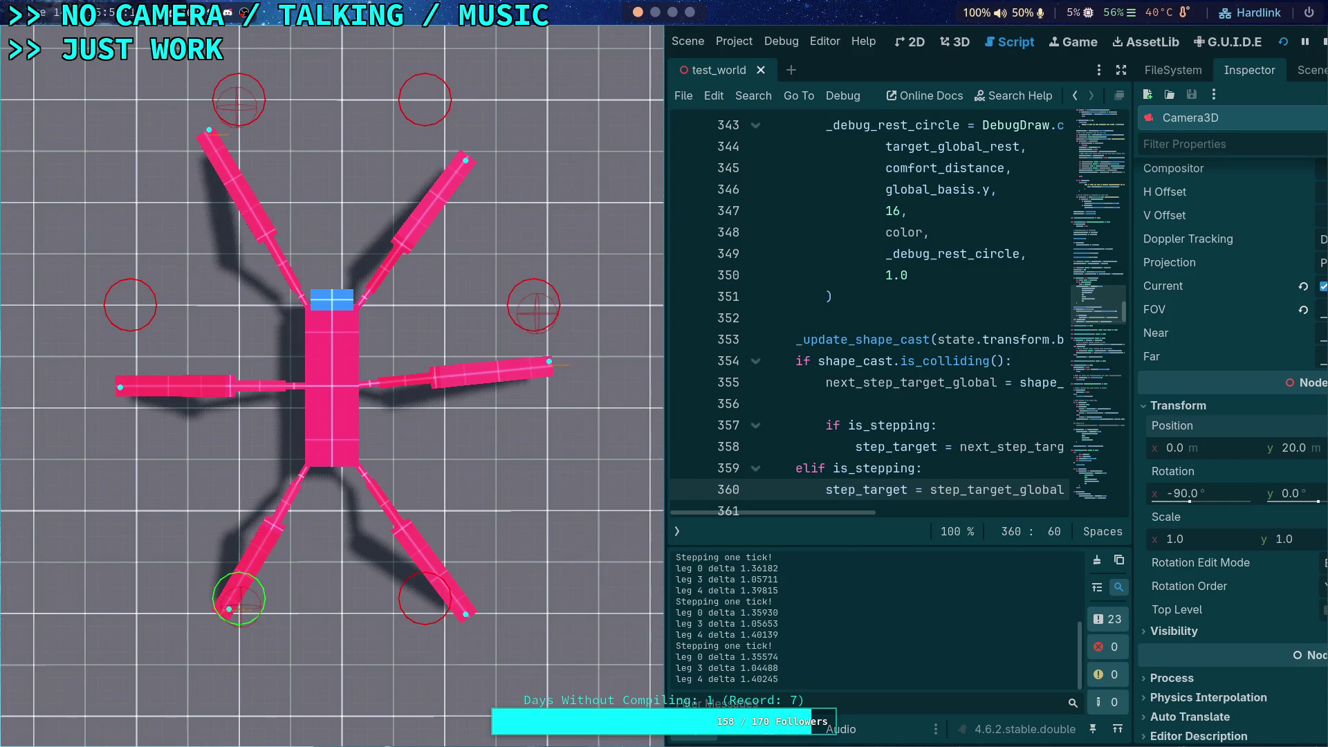
key("space")
key("space")
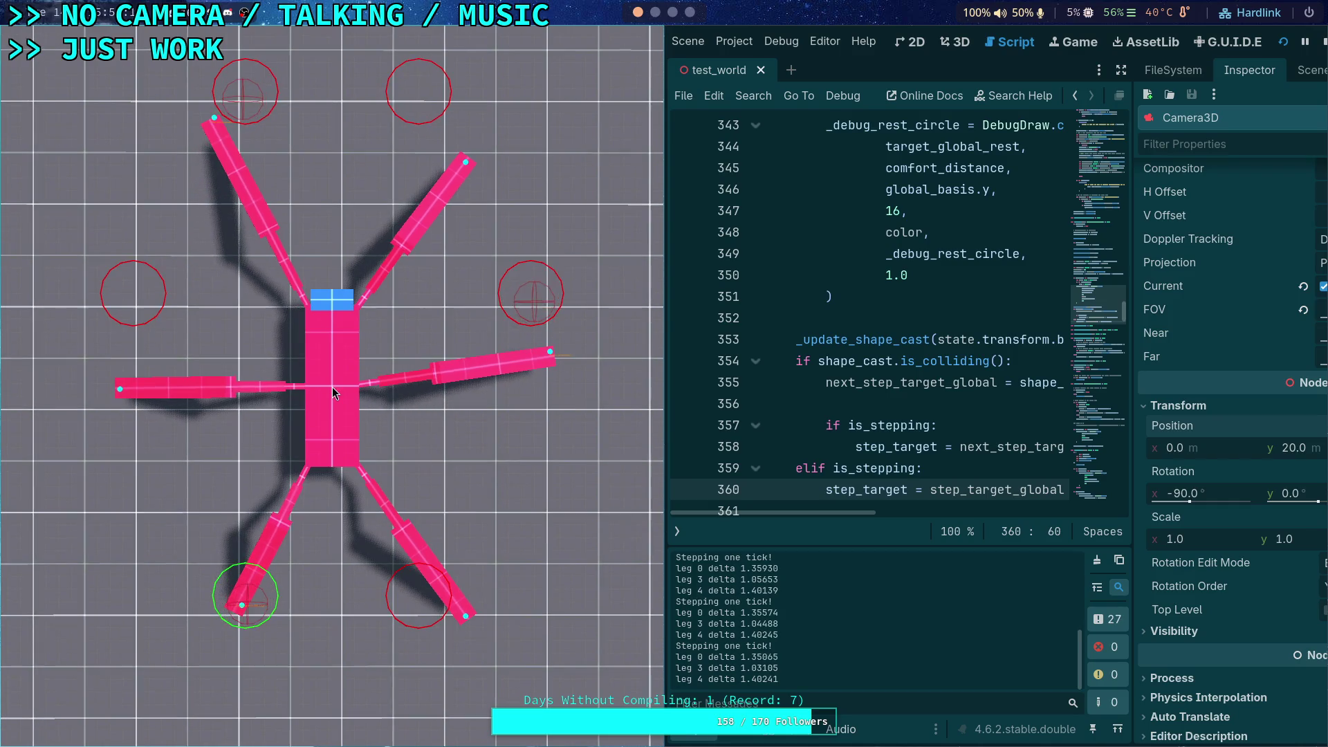
key("space")
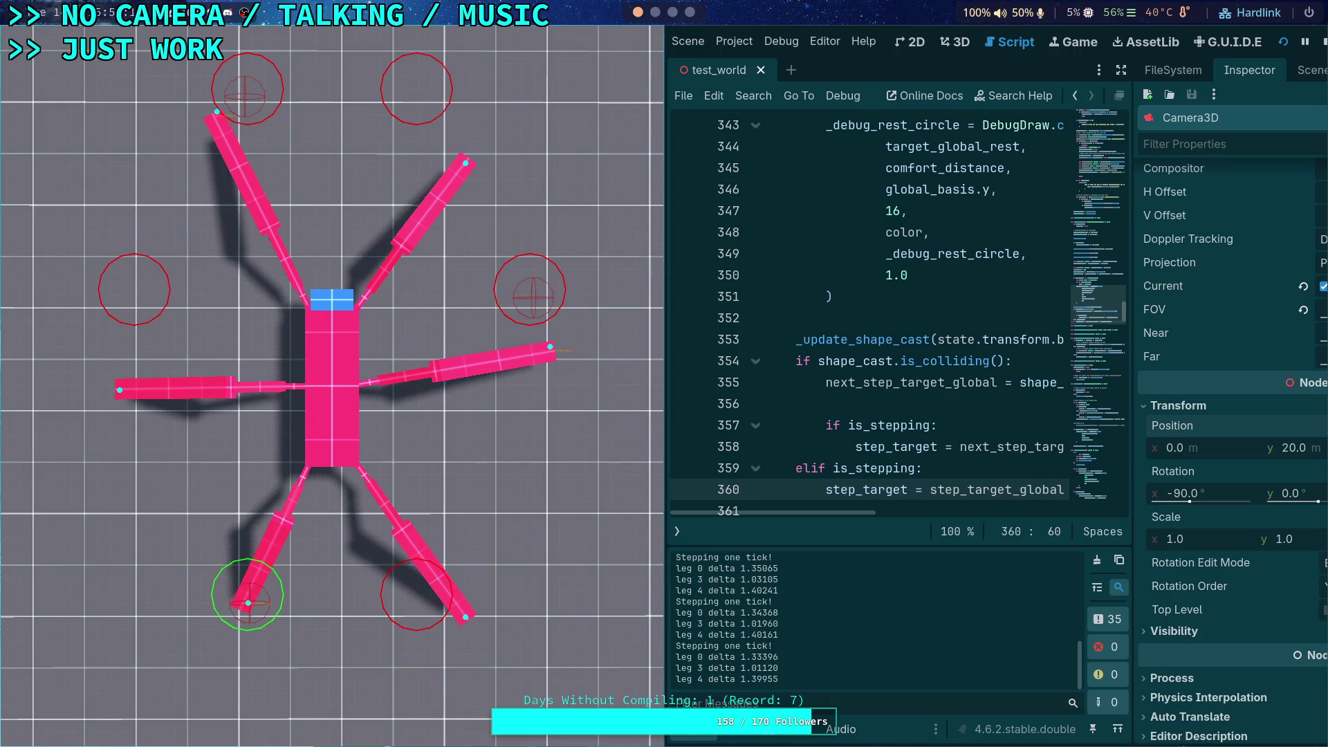
key("space")
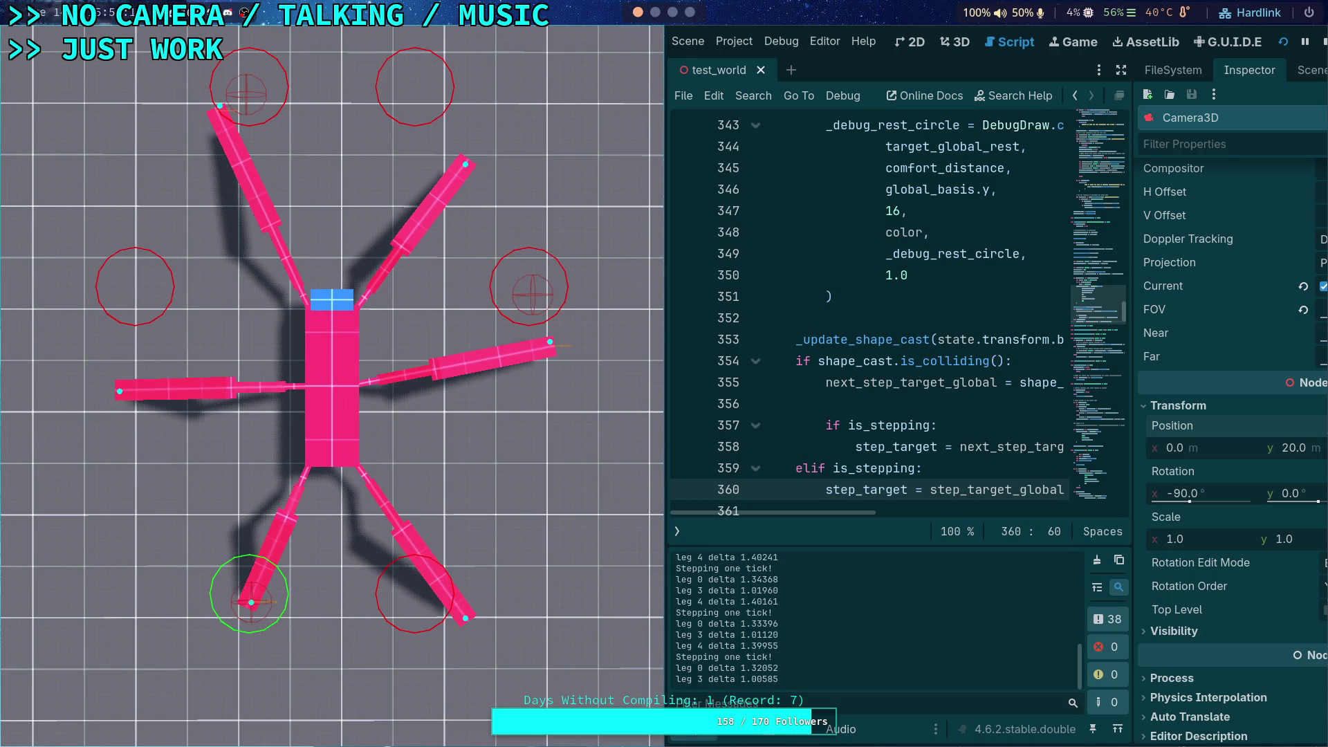
key("space")
key("space")
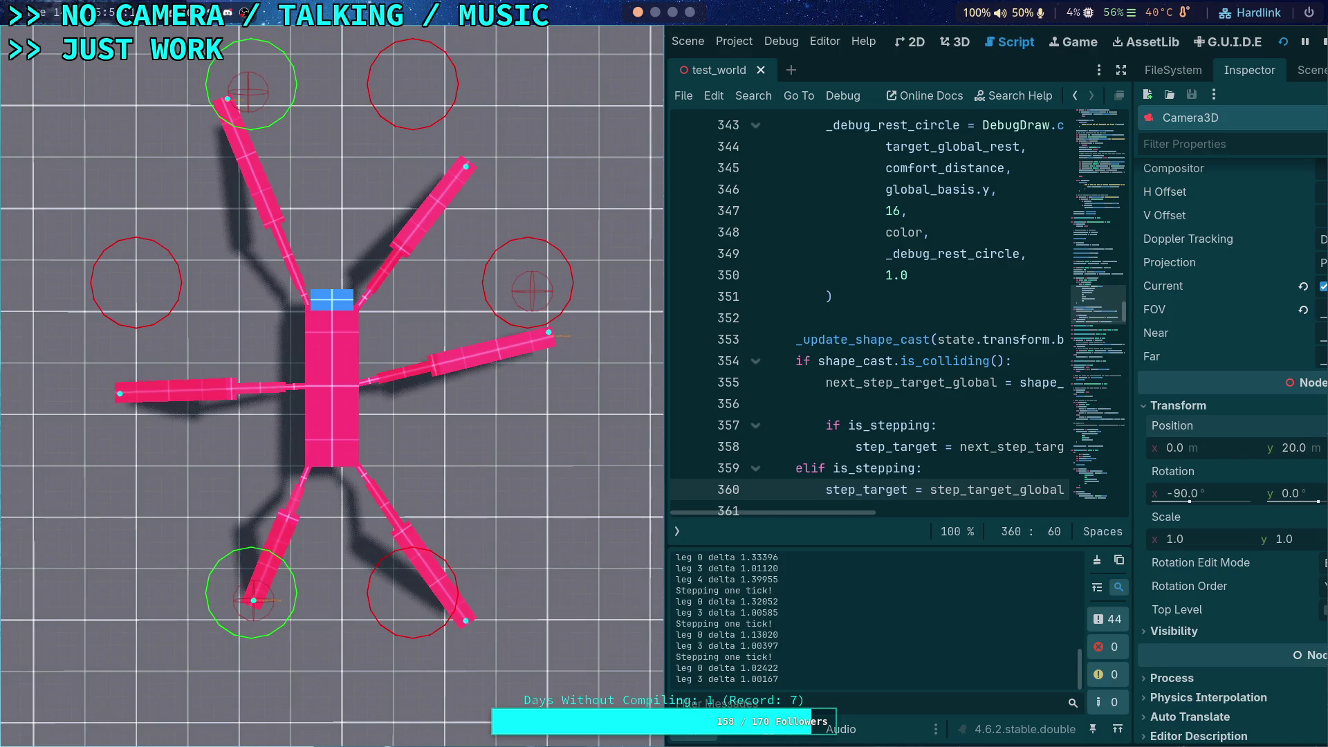
key("space")
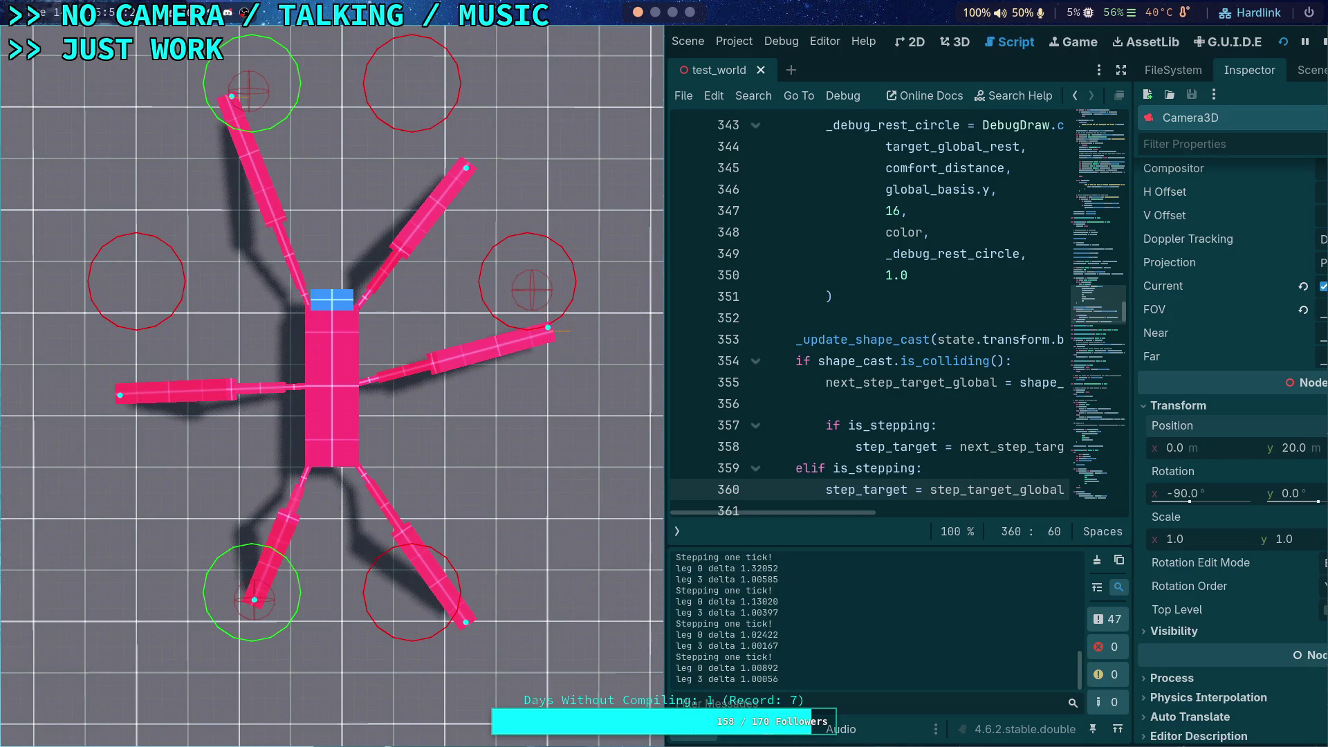
key("space")
key("space")
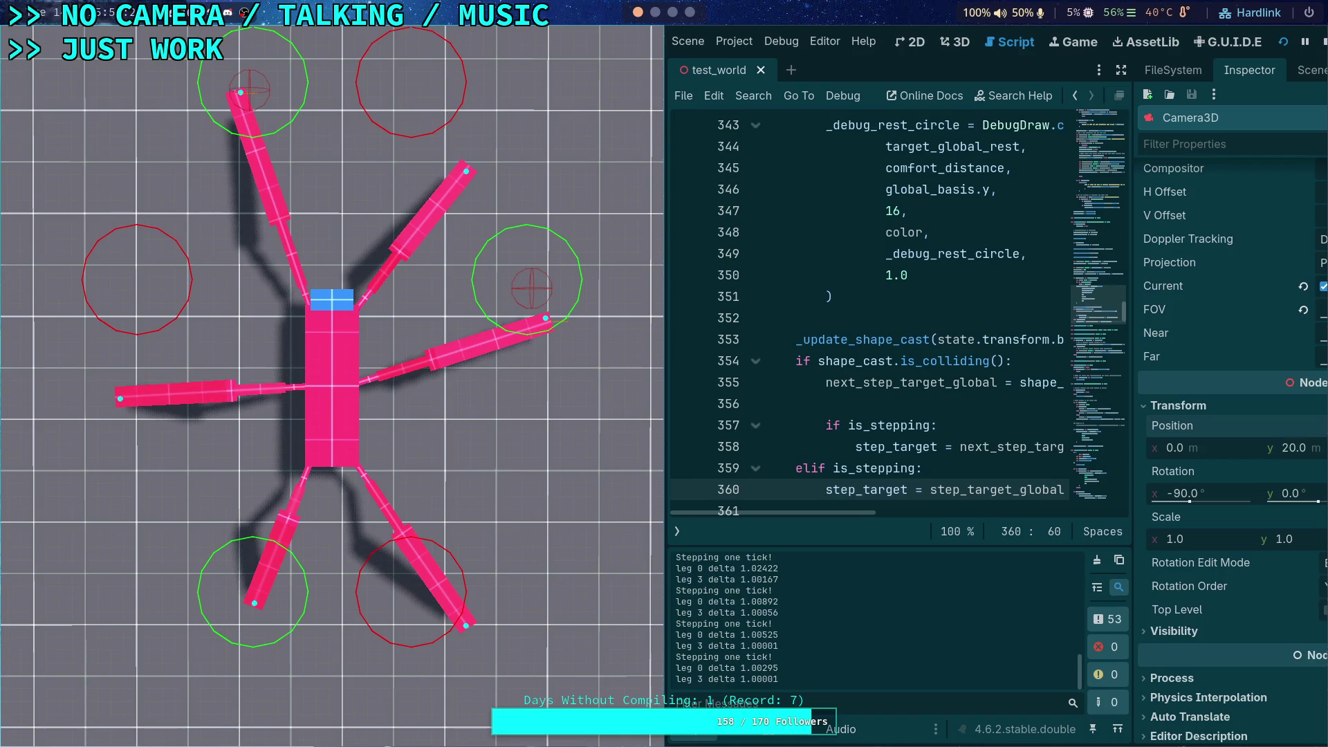
key("space")
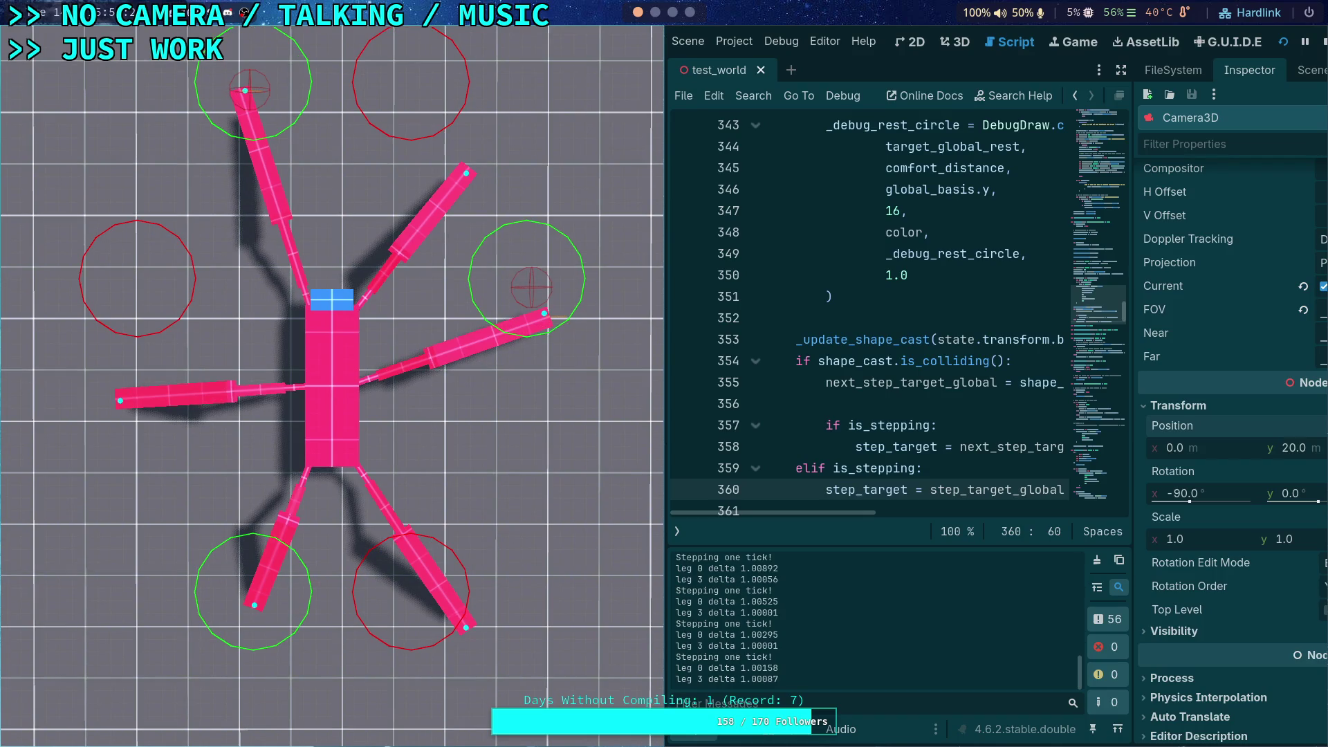
key("space")
key("space")
key("space")
key("space")
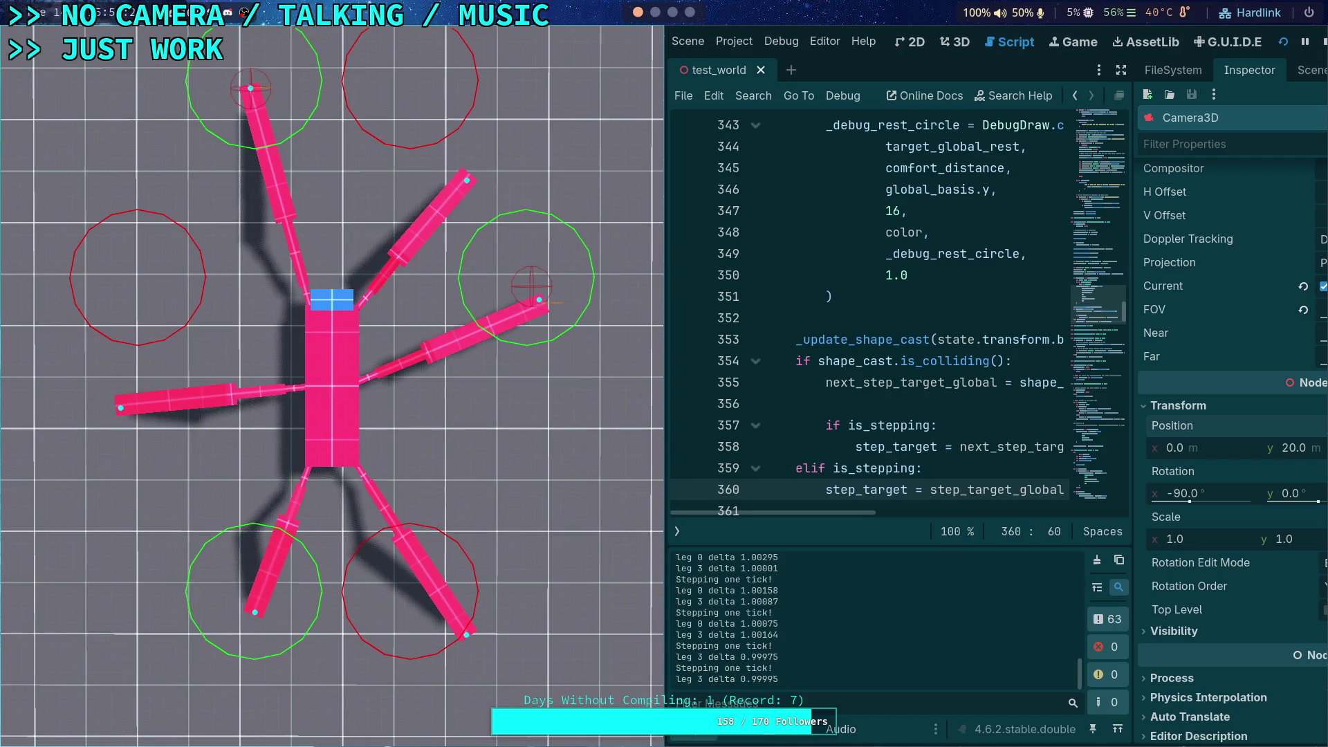
key("space")
key("space")
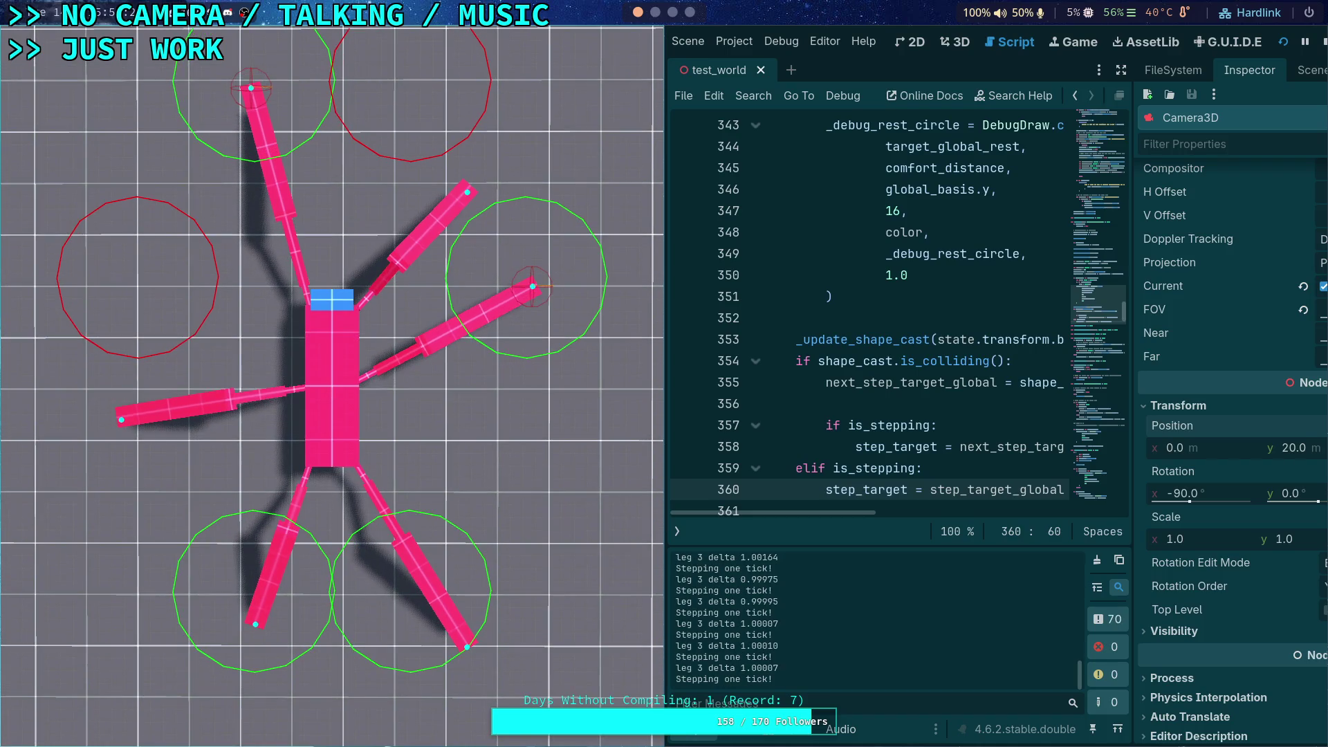
key("space")
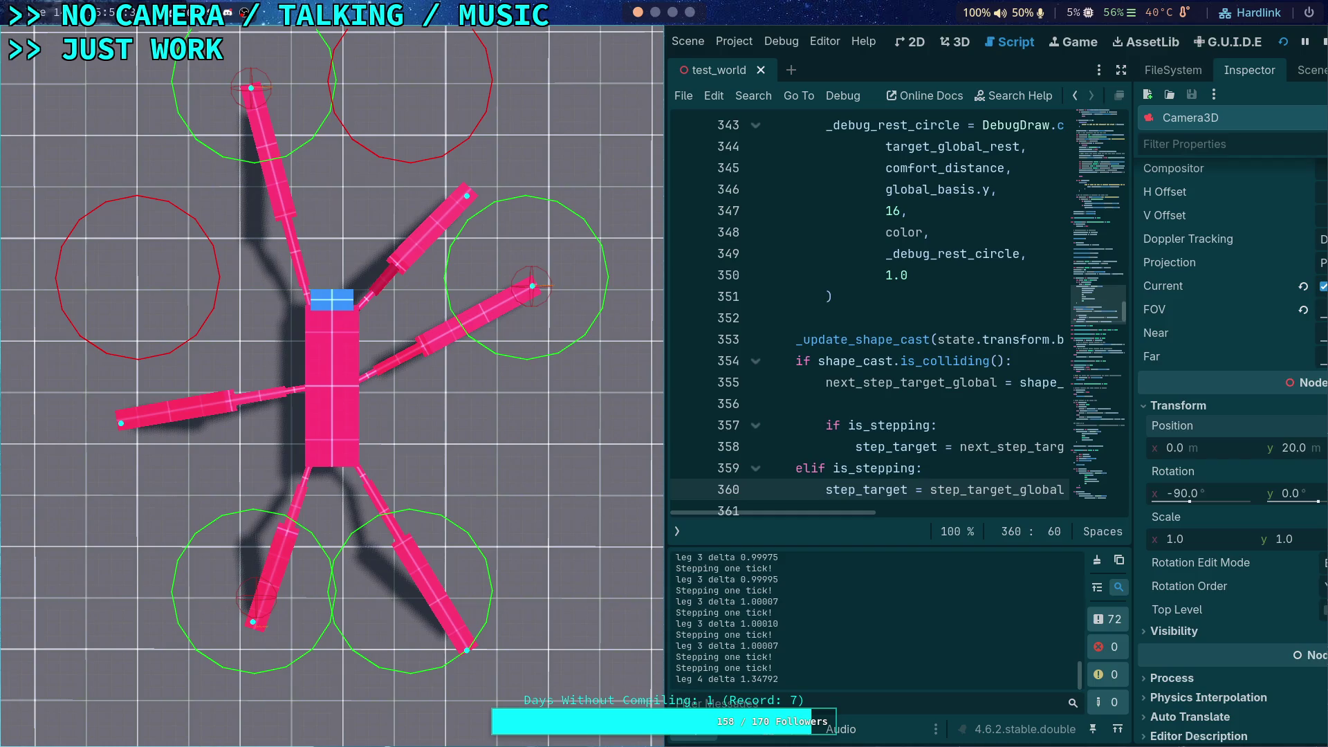
- Move the game window aside to widen the editor, then stop the running game
key("super+ctrl+Left")
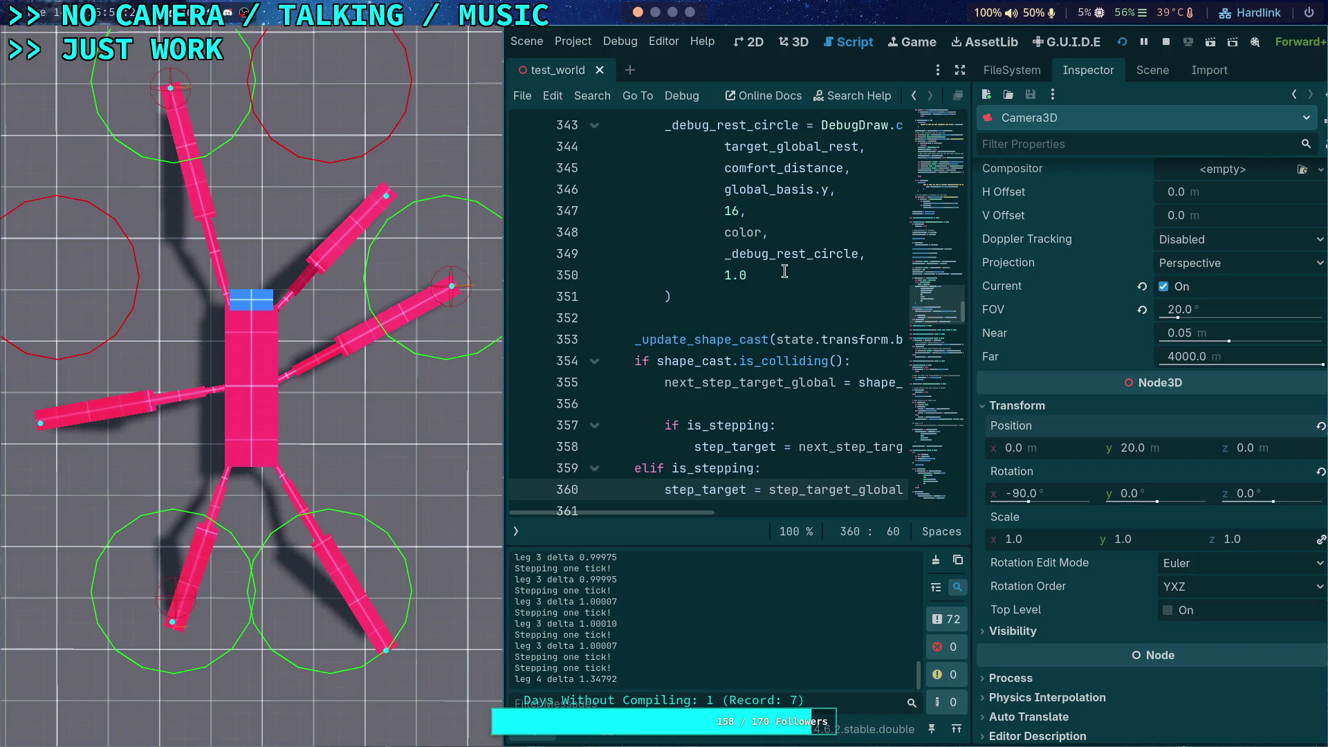
mouse_move(817, 243)
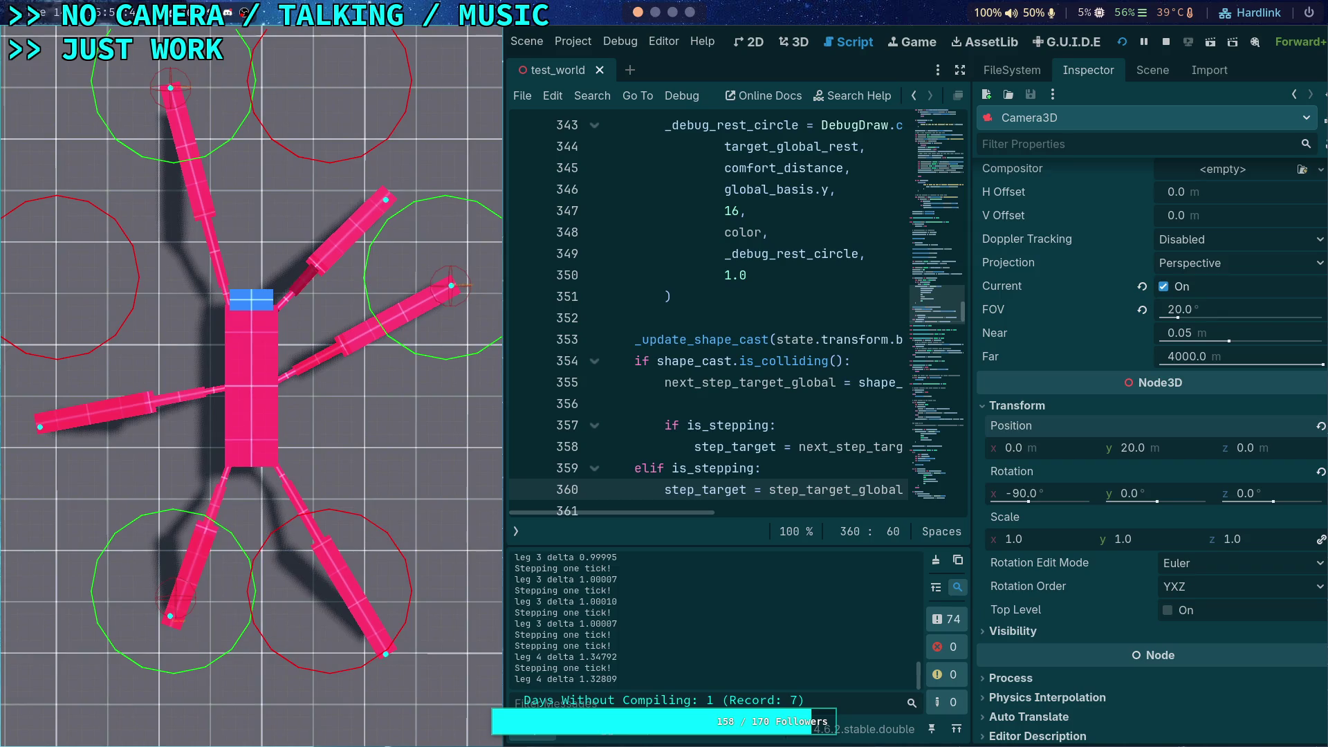
left_click(1166, 42)
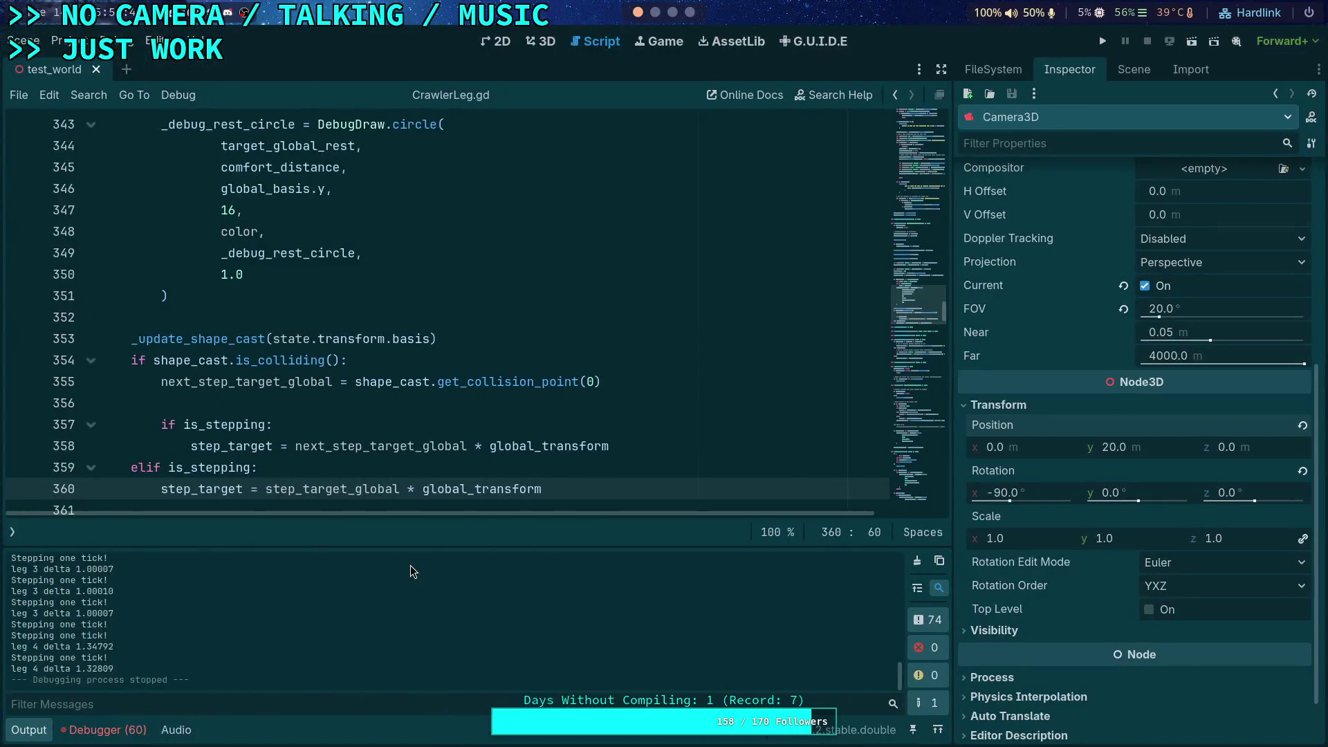
- Hide the Output panel and scroll up through CrawlerLeg.gd
left_click(29, 730)
left_click(267, 507)
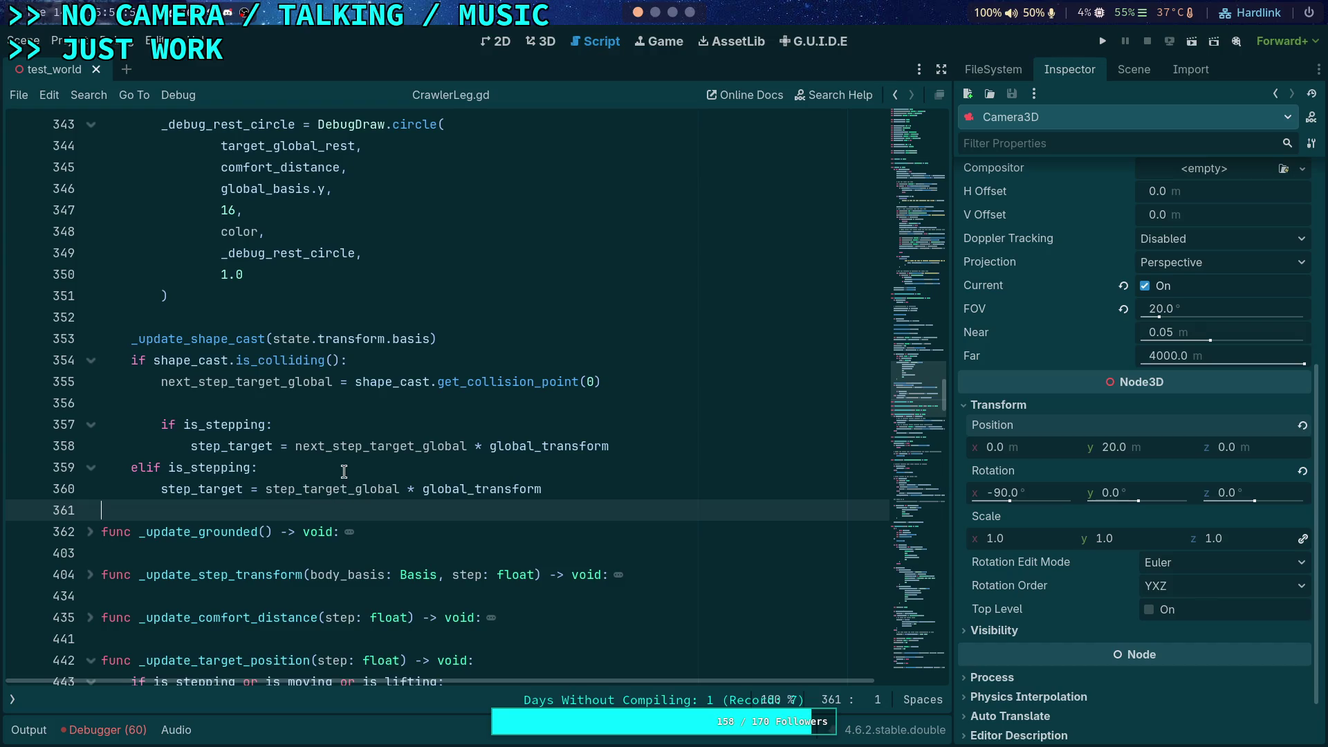
scroll(346, 473, "up", 9)
scroll(385, 485, "up", 20)
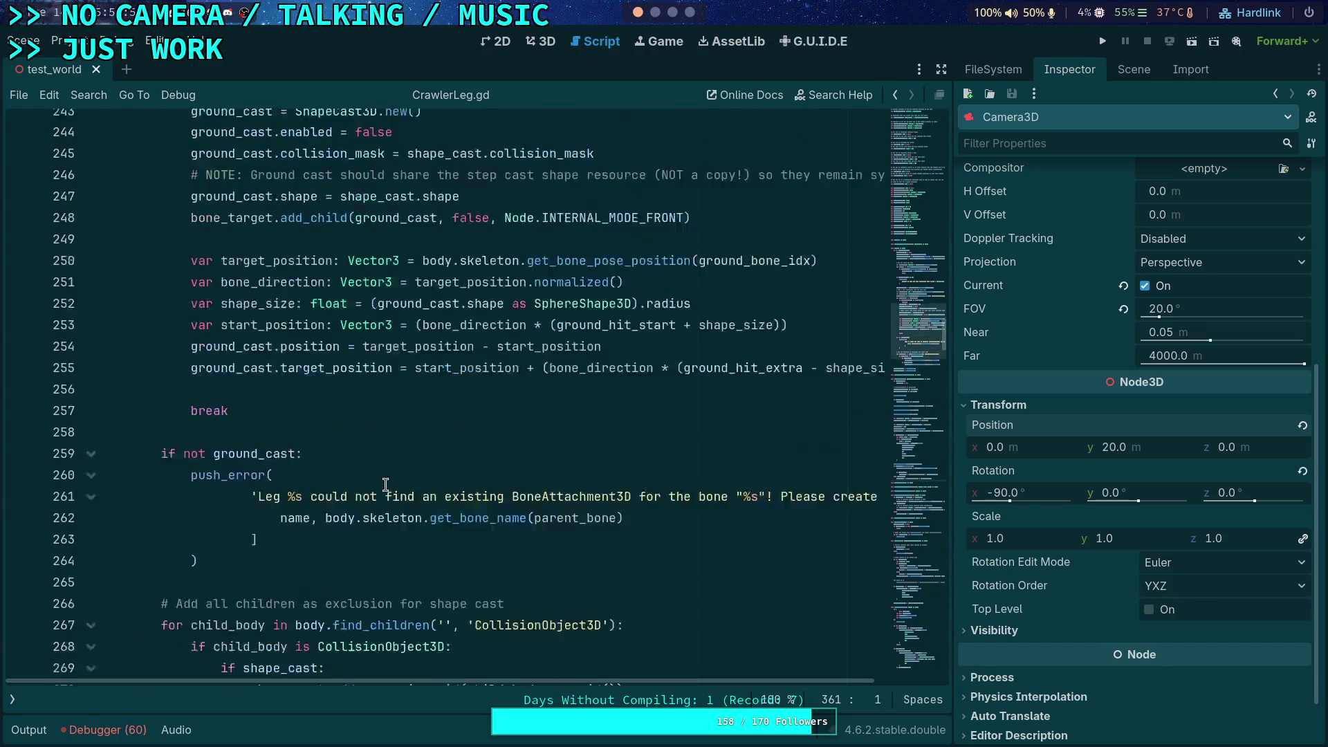
scroll(385, 485, "up", 7)
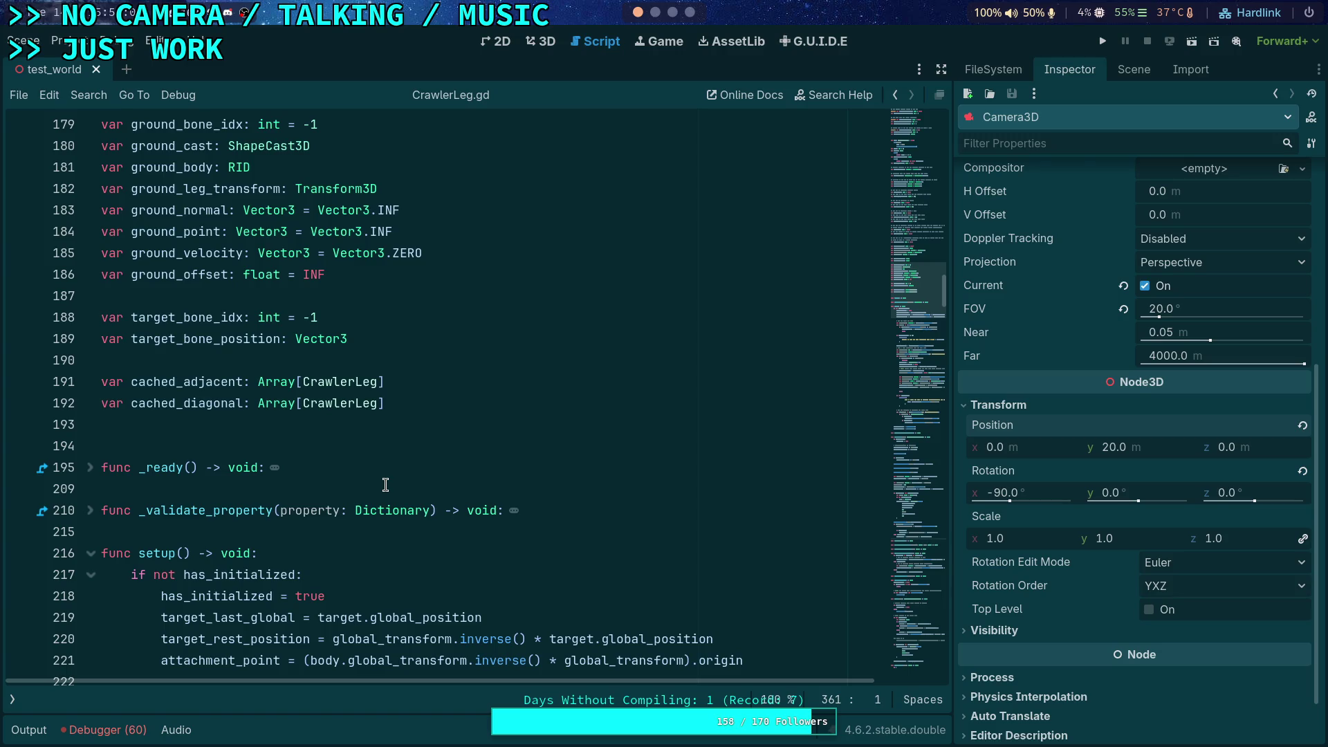
scroll(385, 478, "up", 11)
scroll(207, 424, "down", 4)
- Highlight current_step_distance on line 171 and scroll down through its uses
left_click(199, 408)
double_click(199, 408)
scroll(436, 415, "down", 20)
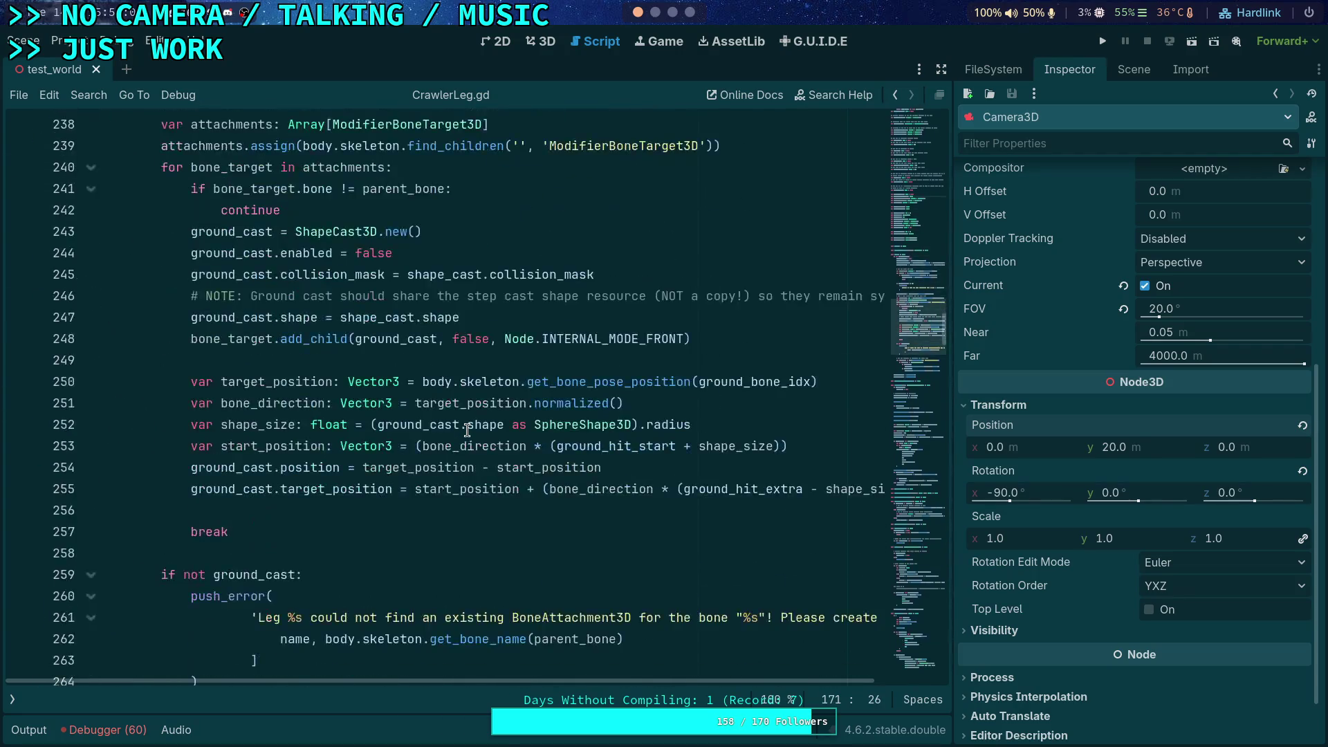
scroll(467, 430, "down", 15)
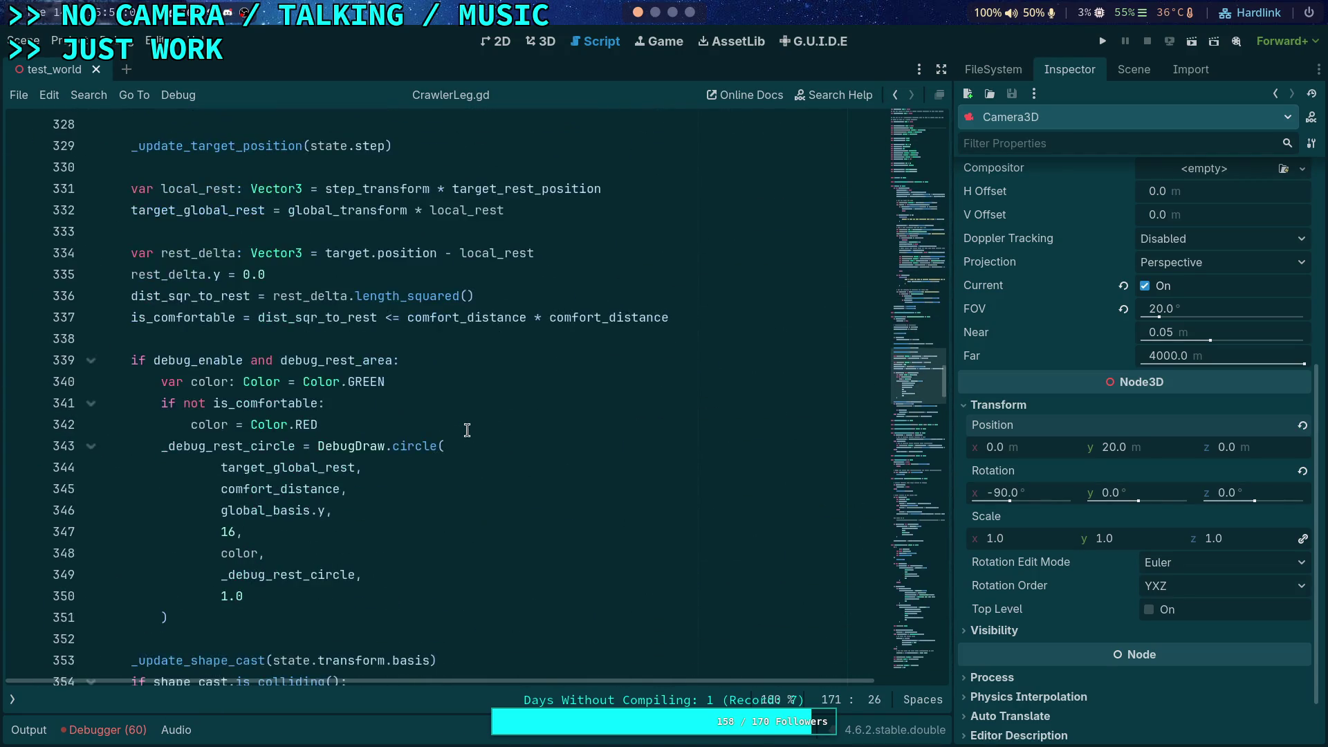
scroll(466, 430, "down", 3)
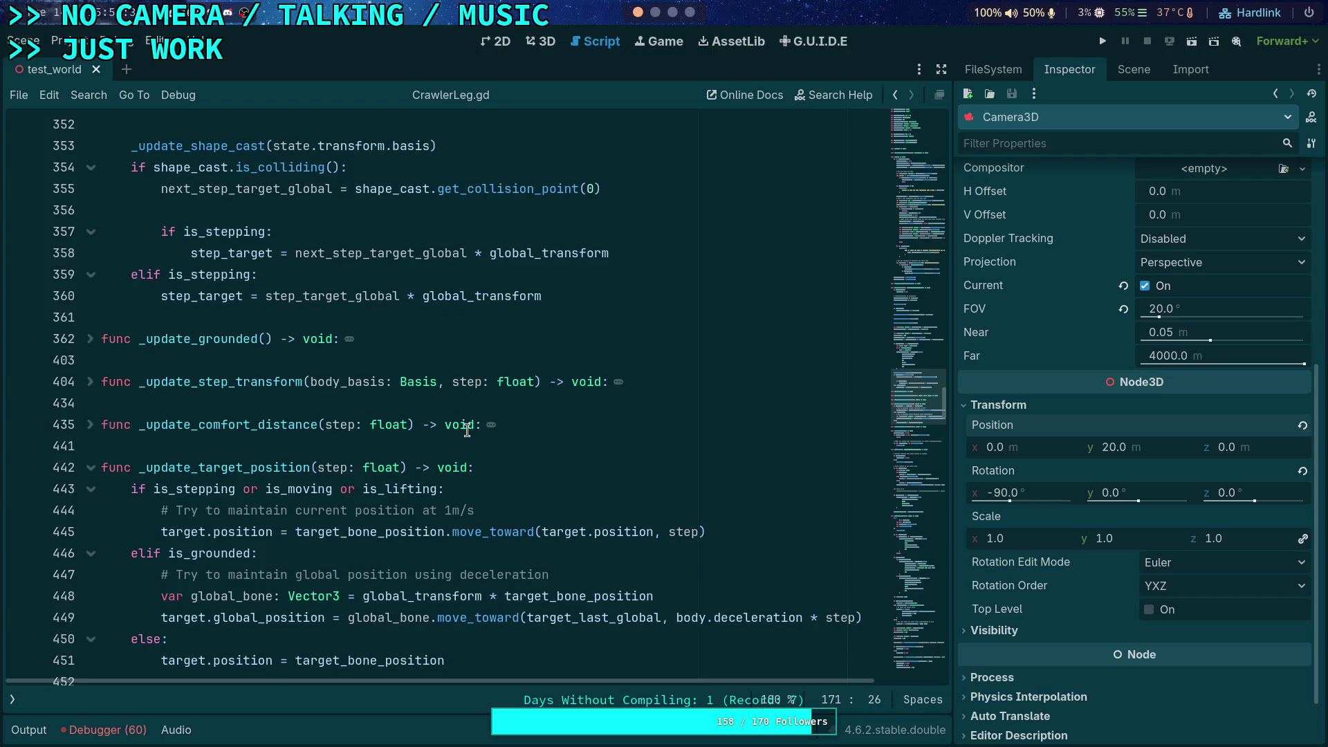
- Fold the _update_target_position function
scroll(498, 429, "down", 7)
scroll(512, 436, "up", 3)
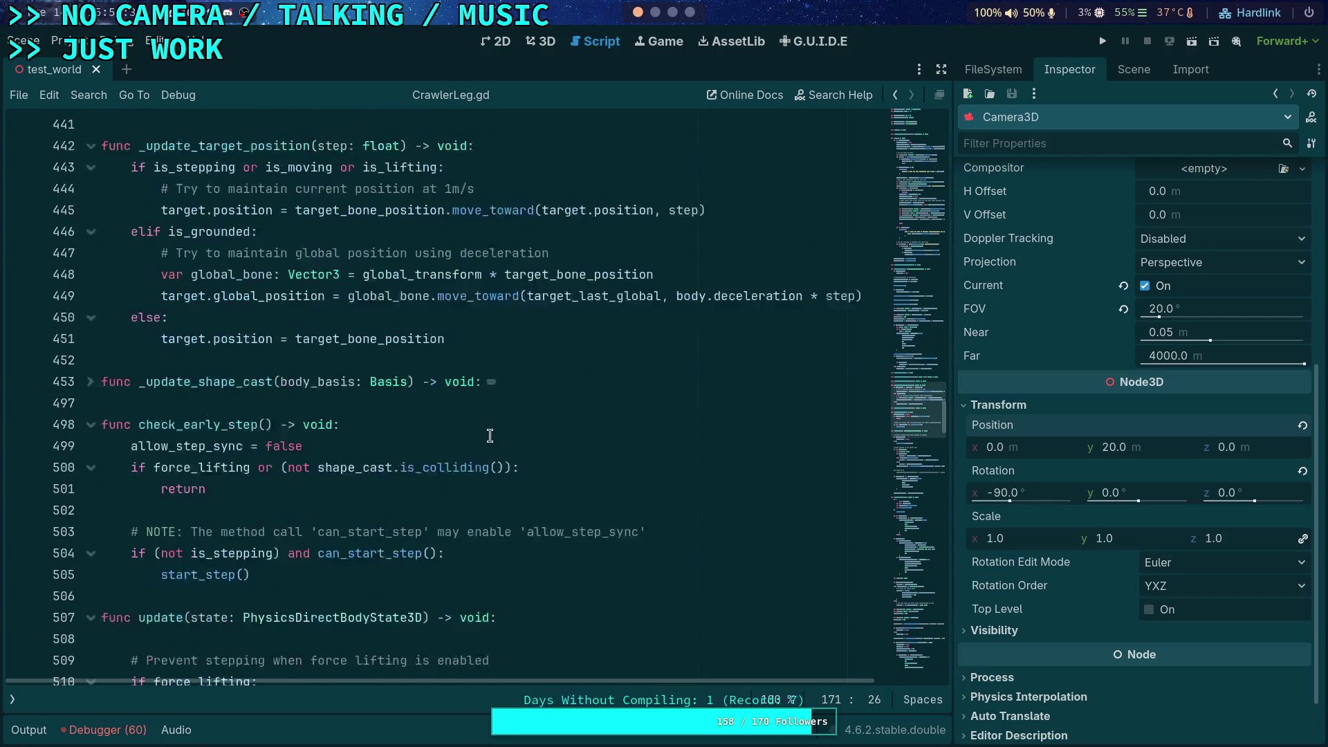
left_click(91, 211)
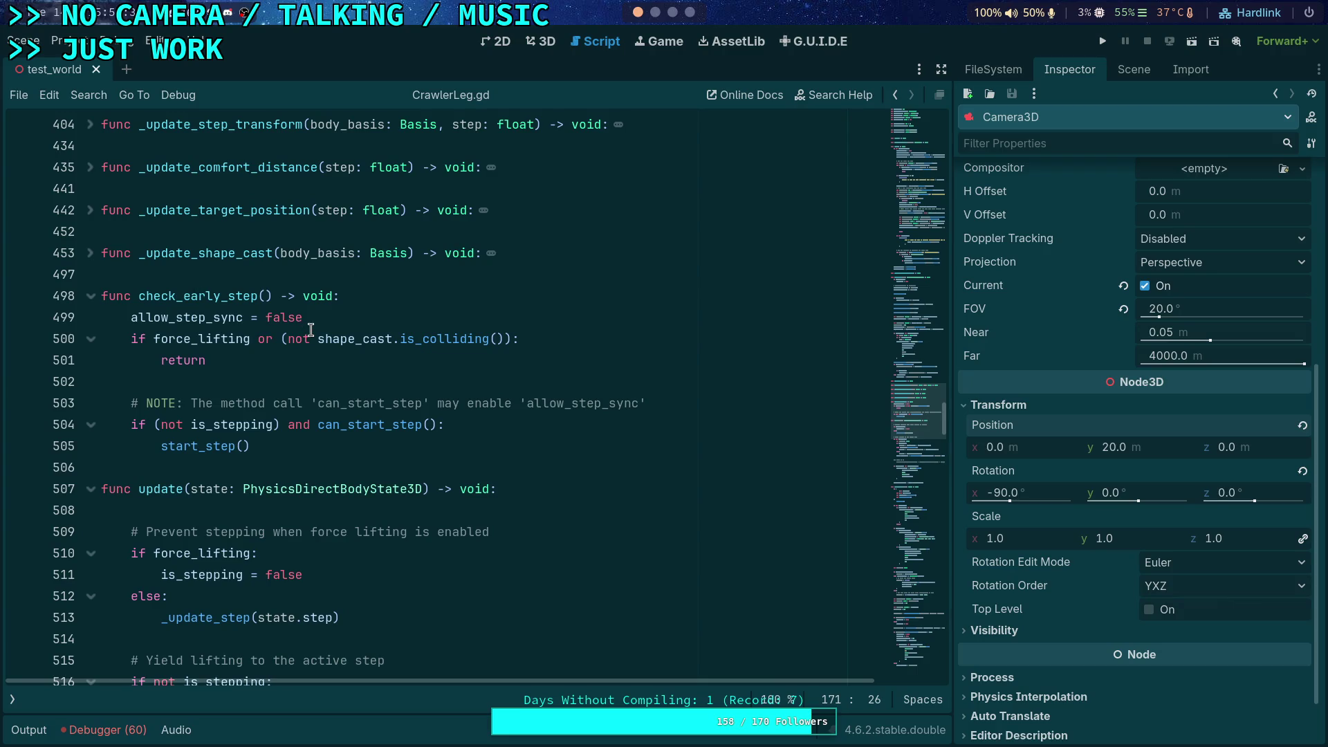
- Scroll through update() and select the commented-out index 0 debug lines
scroll(315, 329, "down", 4)
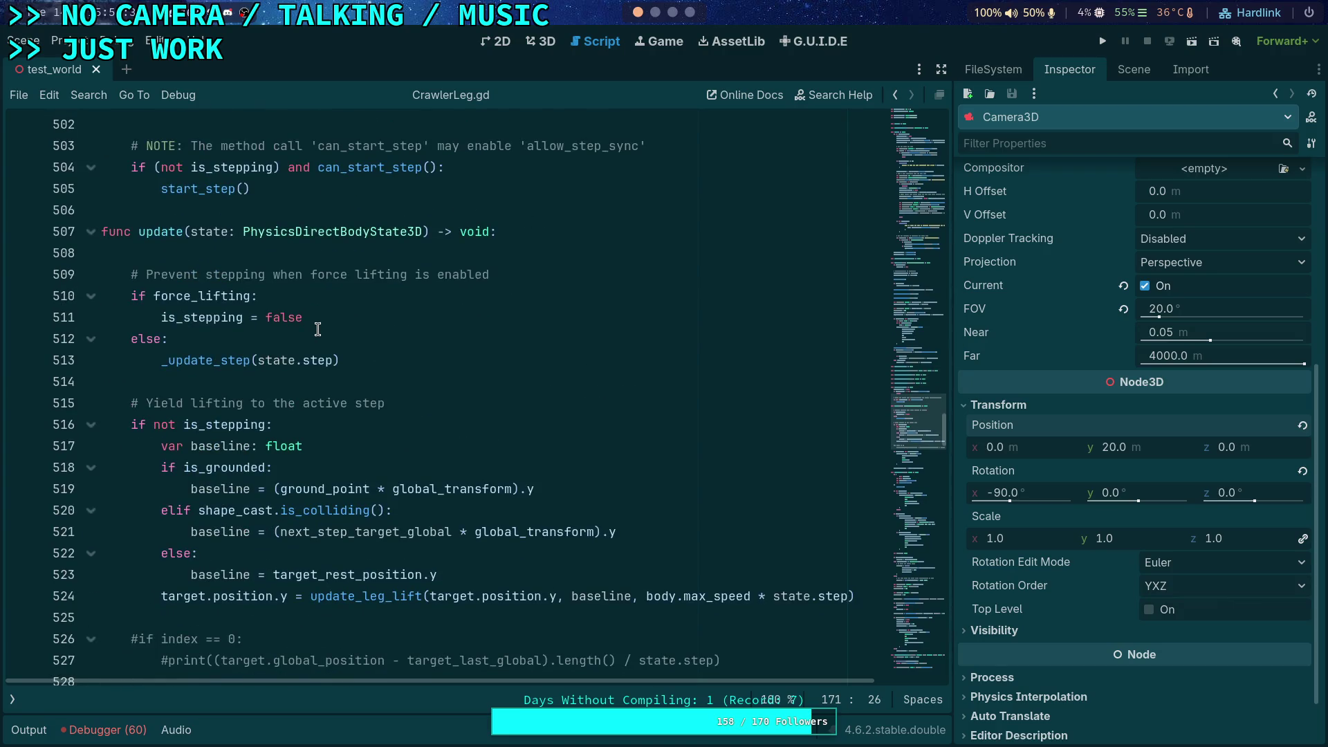
scroll(317, 329, "down", 2)
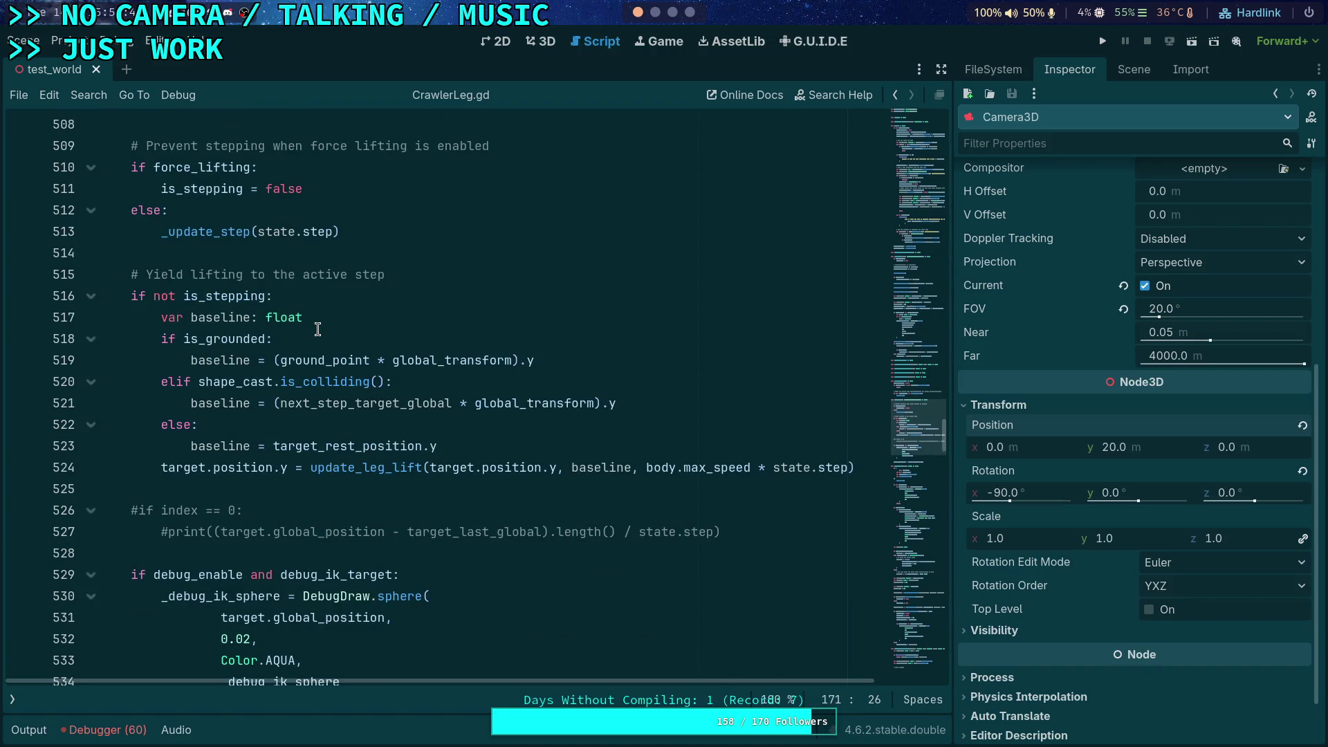
scroll(317, 329, "down", 3)
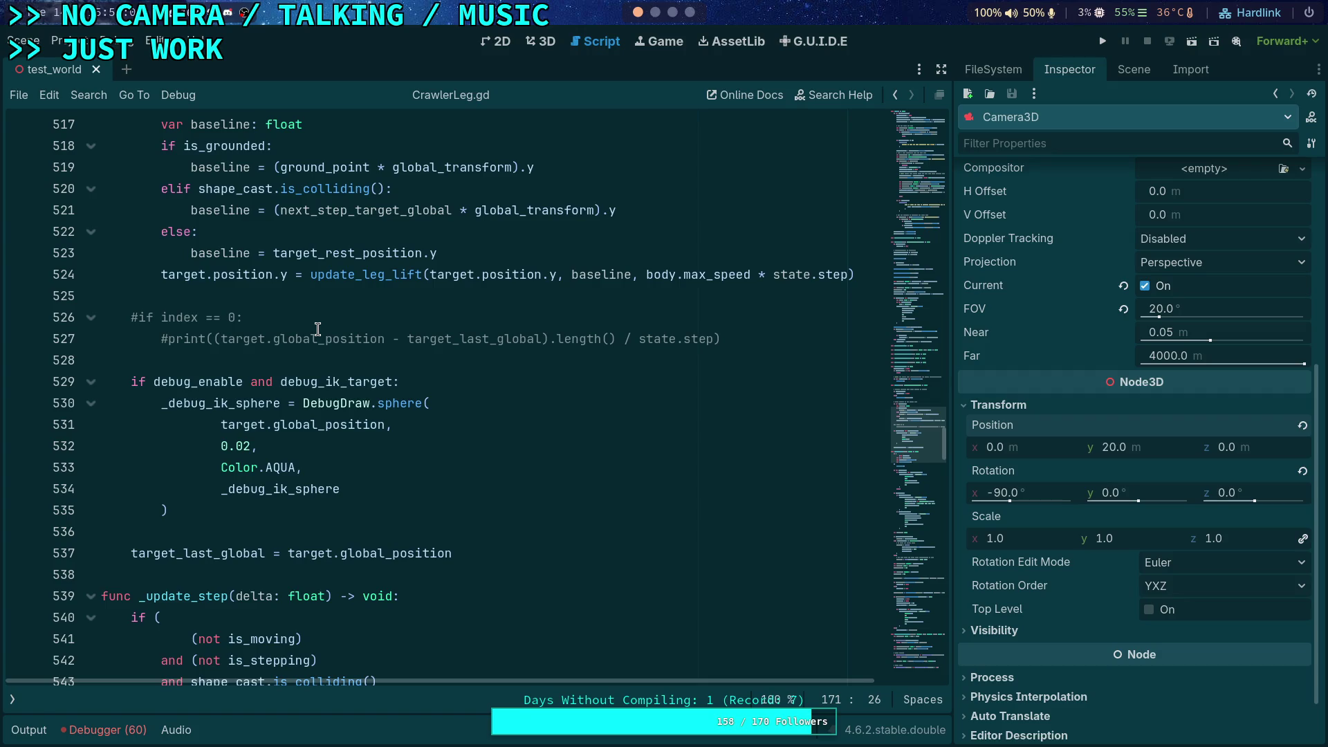
left_click_drag(719, 339, 724, 301)
- Delete the commented-out index debug print lines 526–527
key("Delete")
key("Delete")
scroll(417, 362, "up", 3)
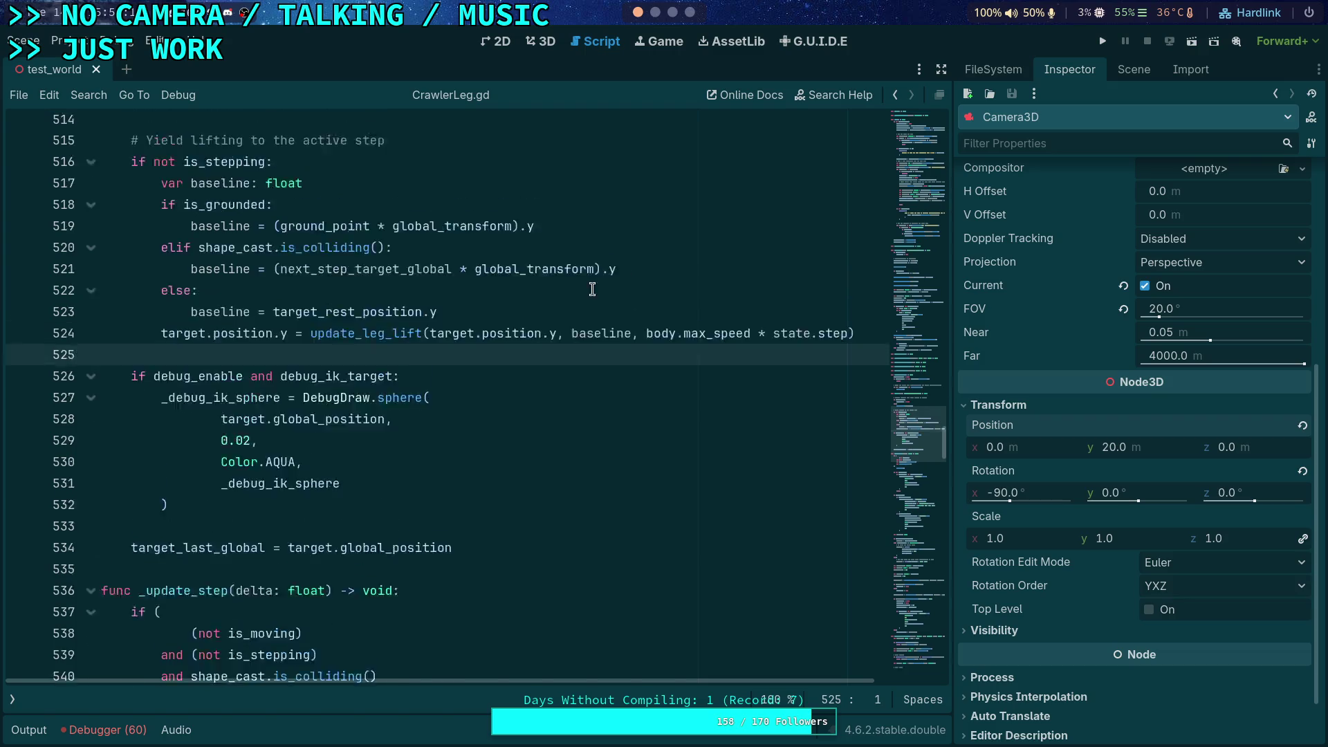
scroll(408, 361, "down", 15)
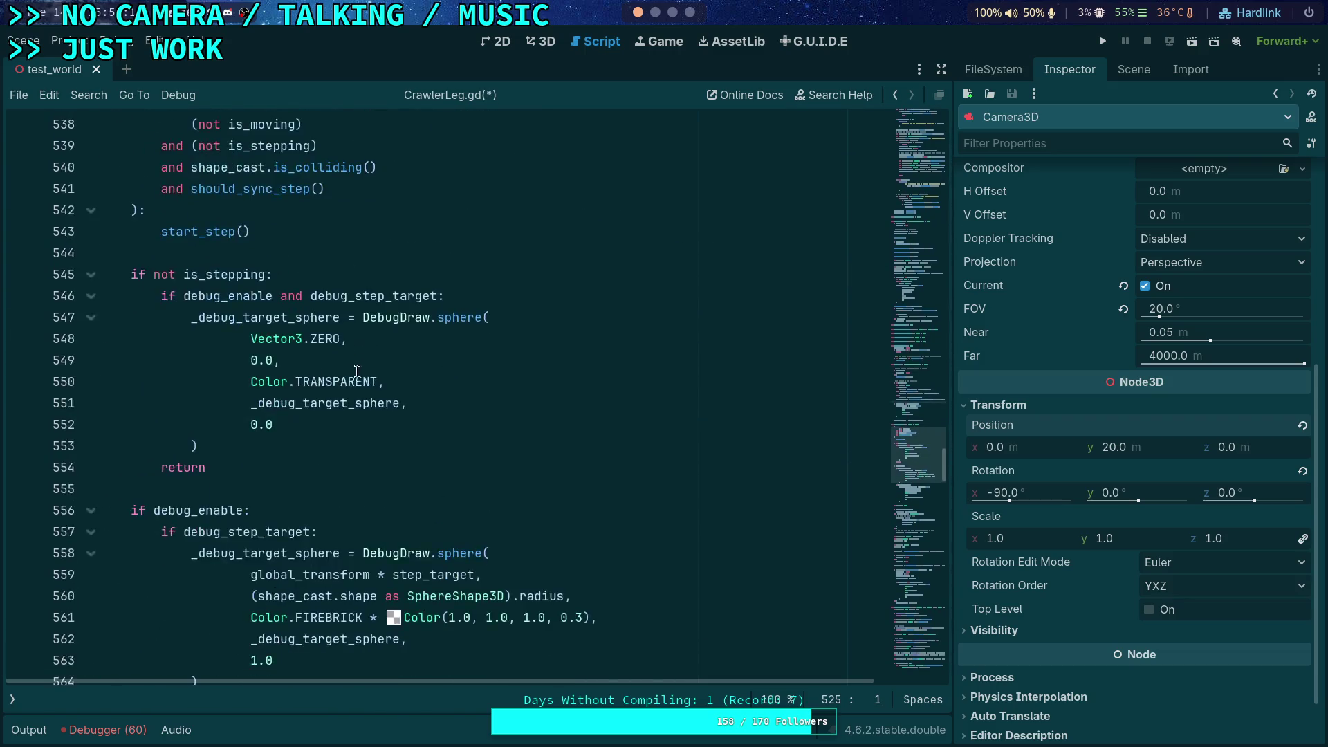
scroll(392, 361, "down", 12)
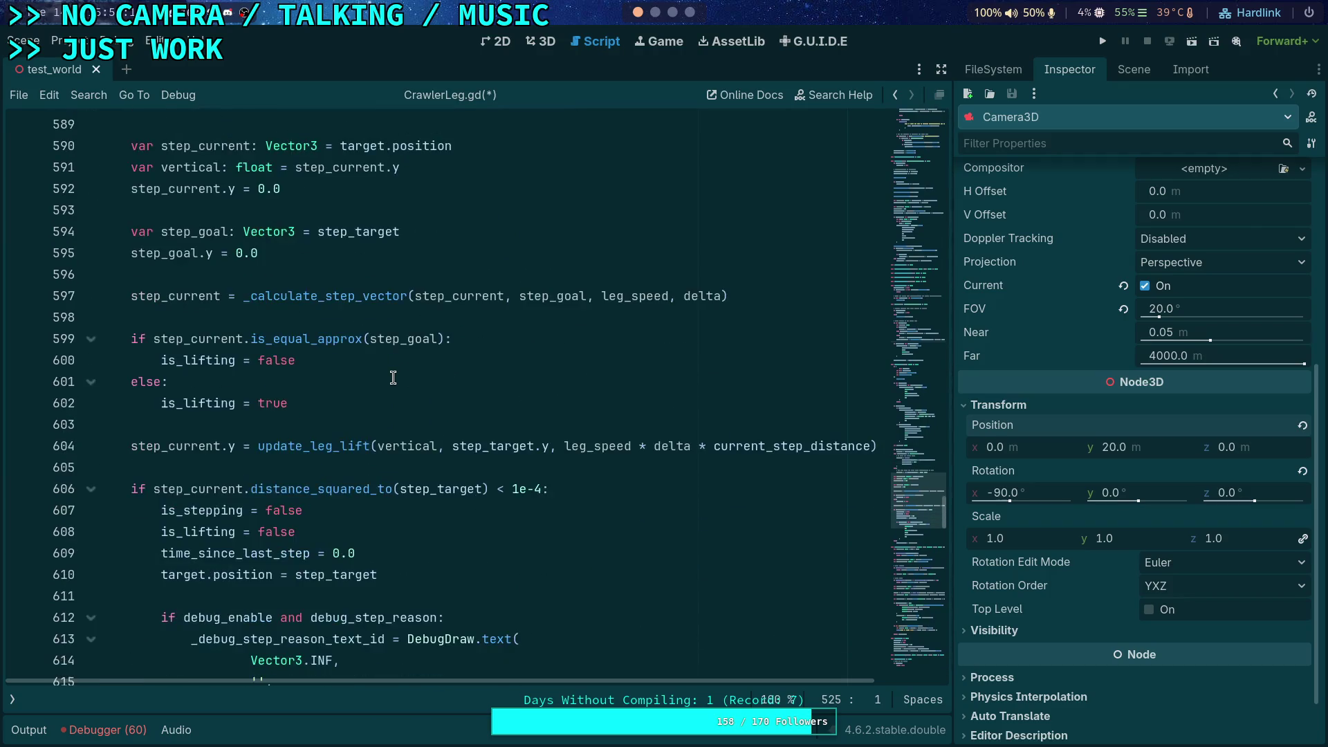
scroll(340, 301, "down", 1)
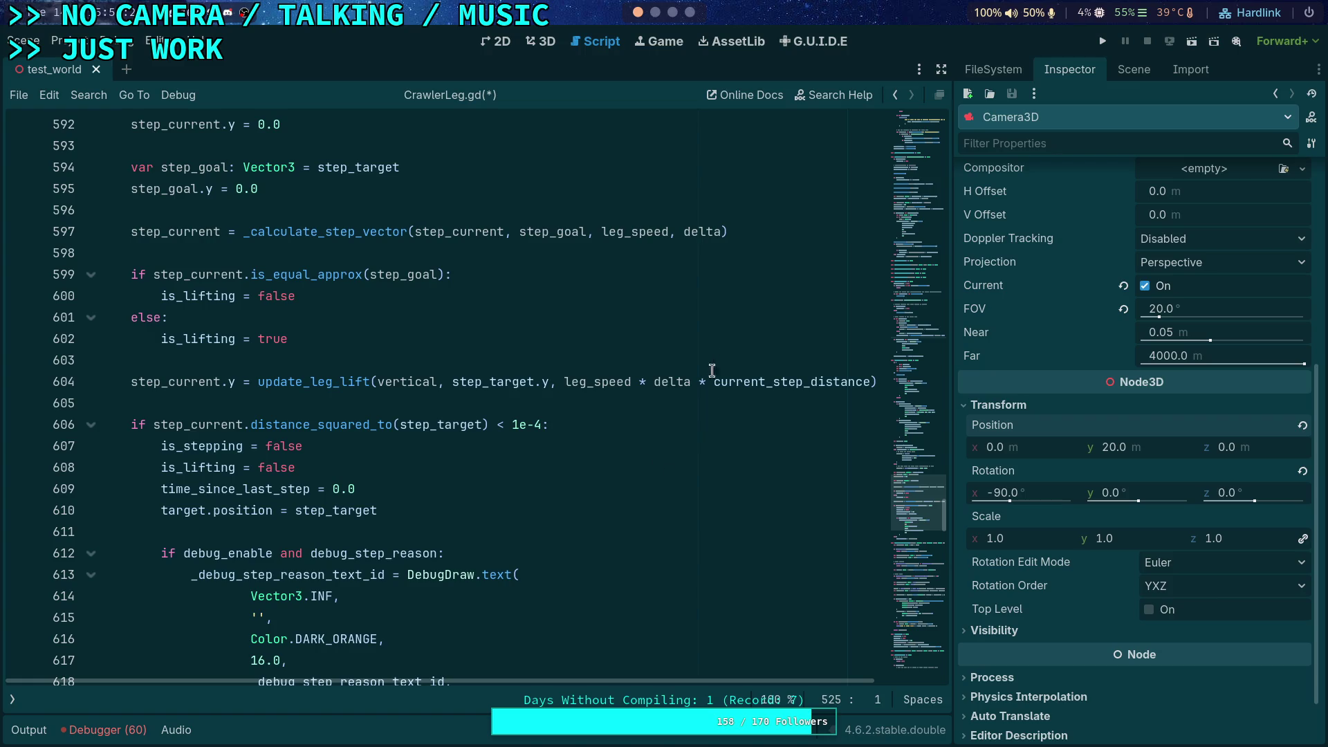
- Remove ' * current_step_distance' from line 604 so update_leg_lift gets leg_speed * delta
left_click_drag(697, 380, 870, 384)
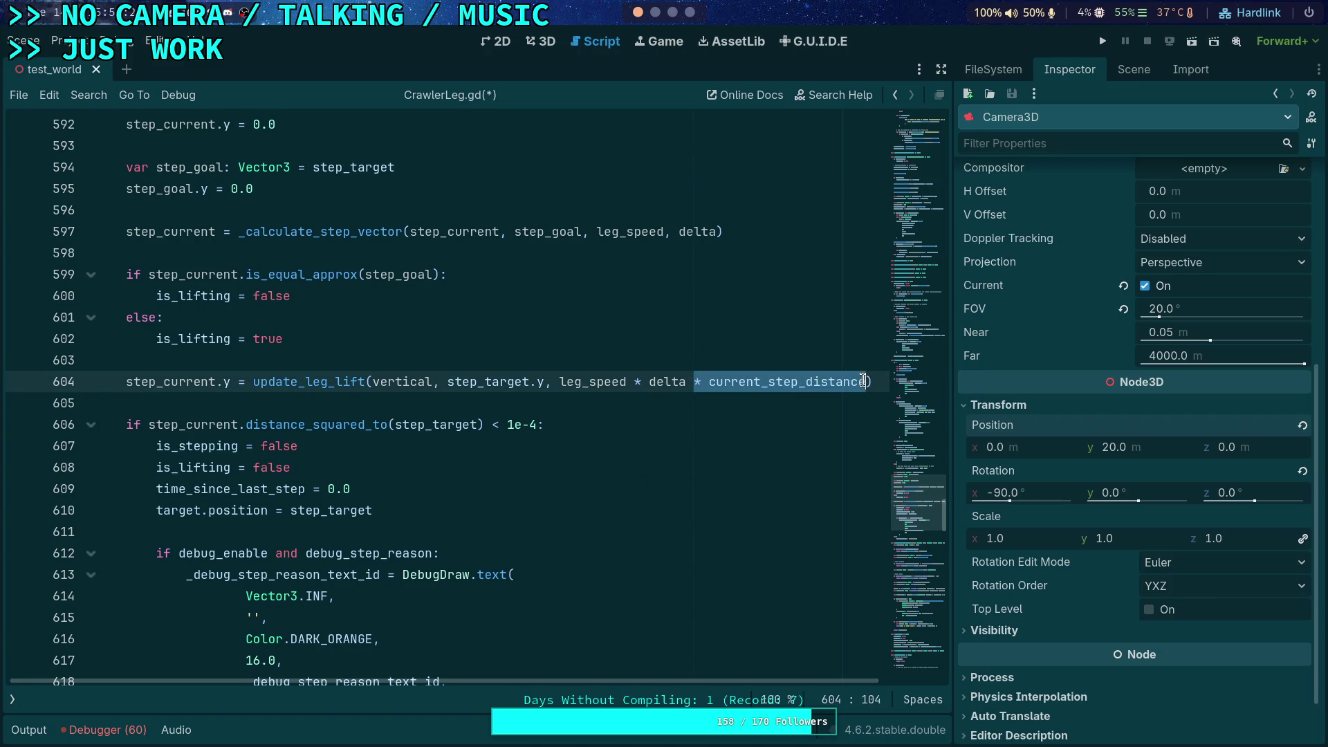
key("BackSpace")
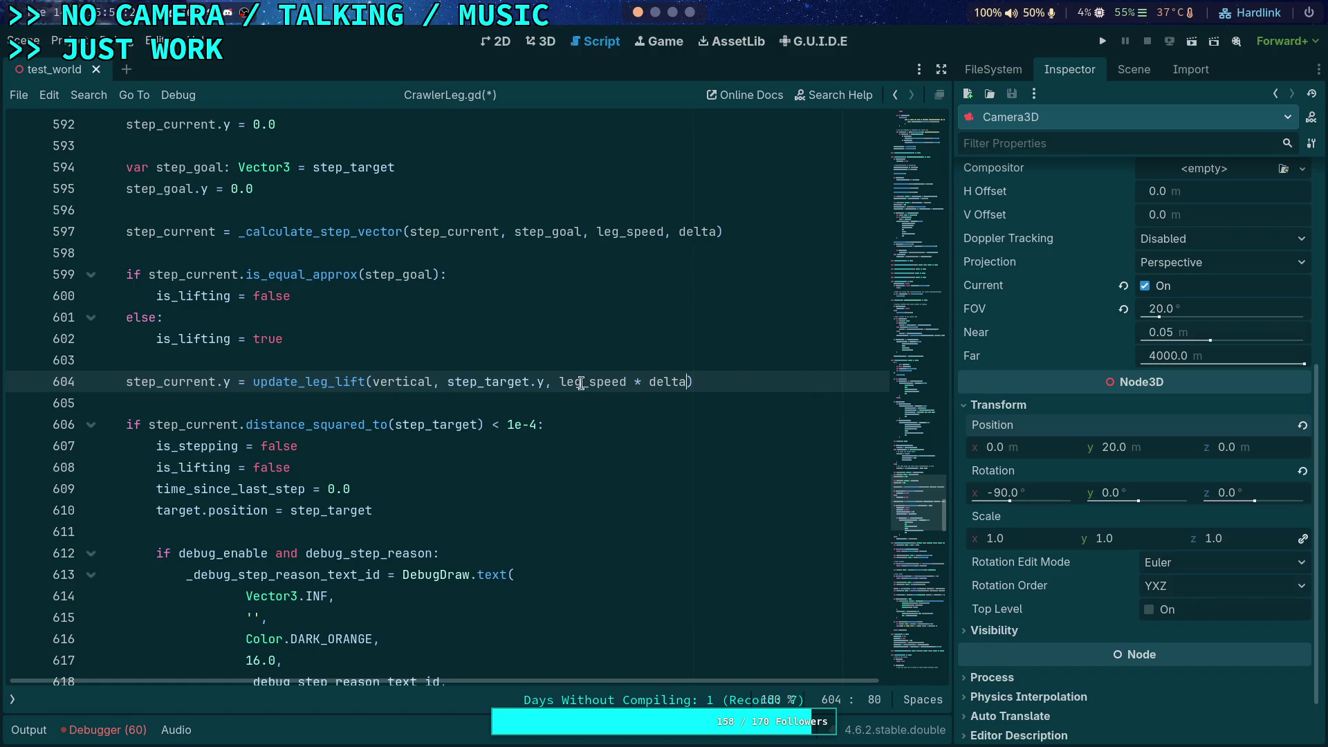
double_click(596, 376)
scroll(553, 369, "up", 10)
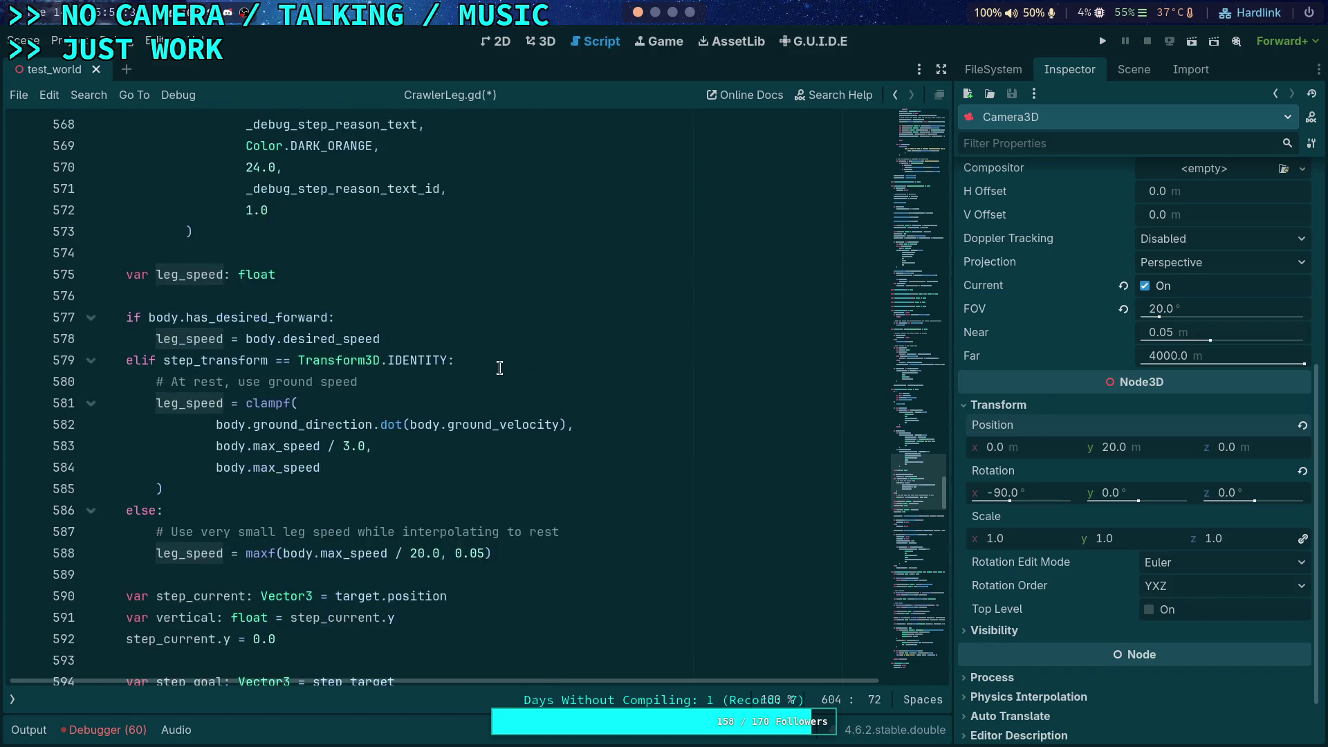
scroll(498, 367, "down", 5)
scroll(499, 367, "down", 4)
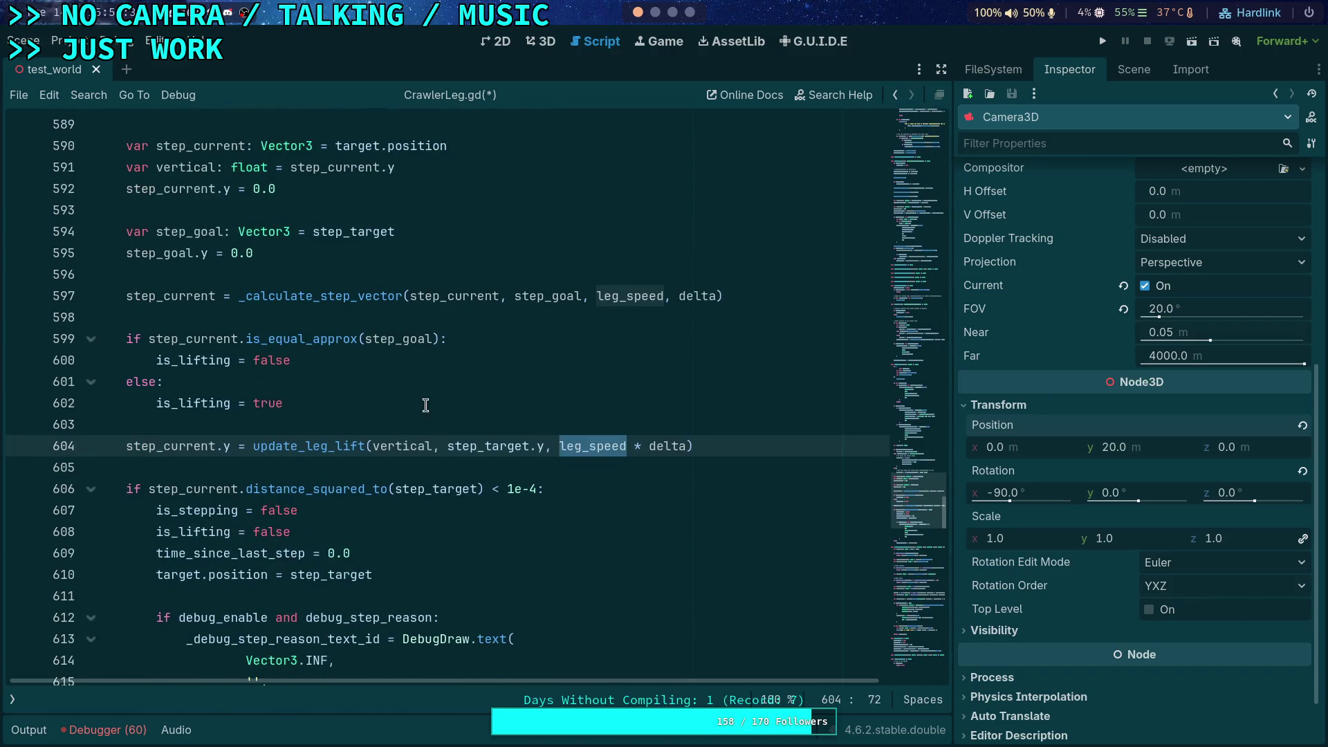
double_click(326, 448)
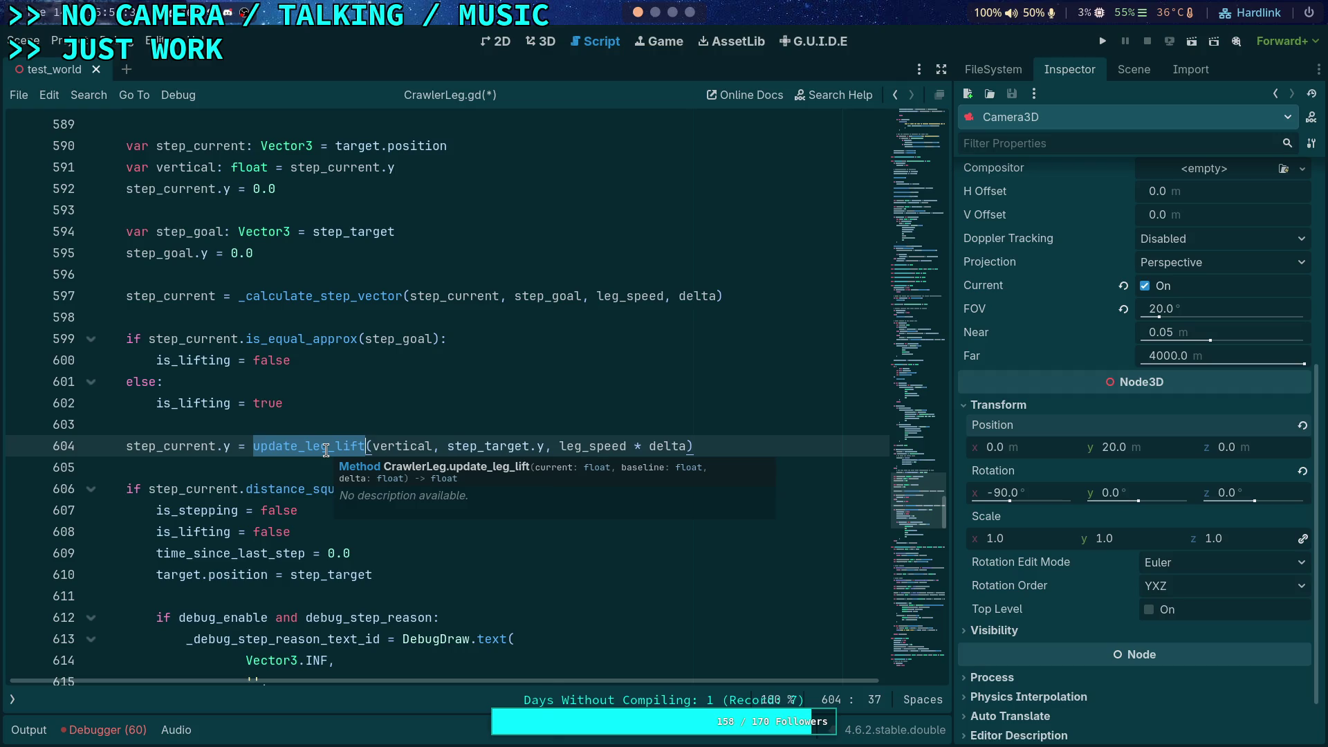
right_click(326, 449)
- Look up the update_leg_lift definition and review it
left_click(377, 730)
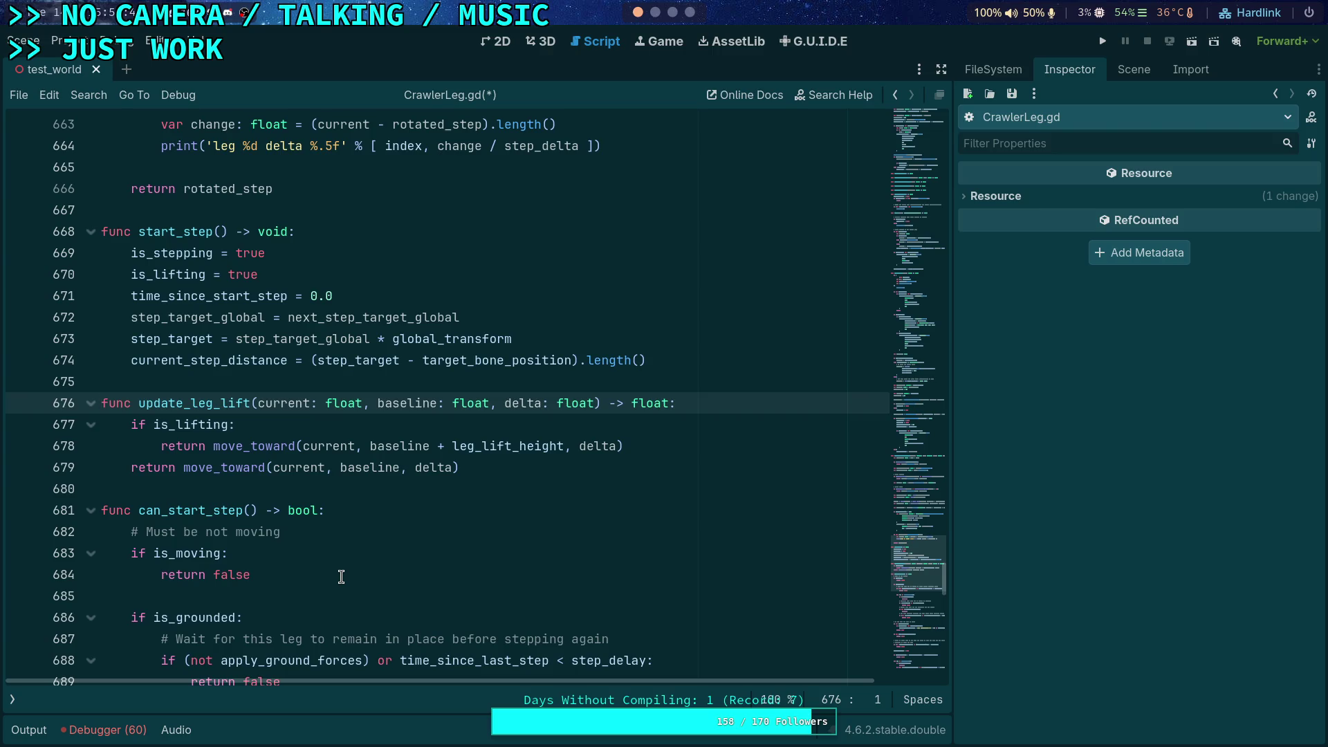
scroll(352, 368, "up", 2)
scroll(352, 368, "up", 9)
scroll(354, 374, "up", 1)
scroll(261, 377, "down", 3)
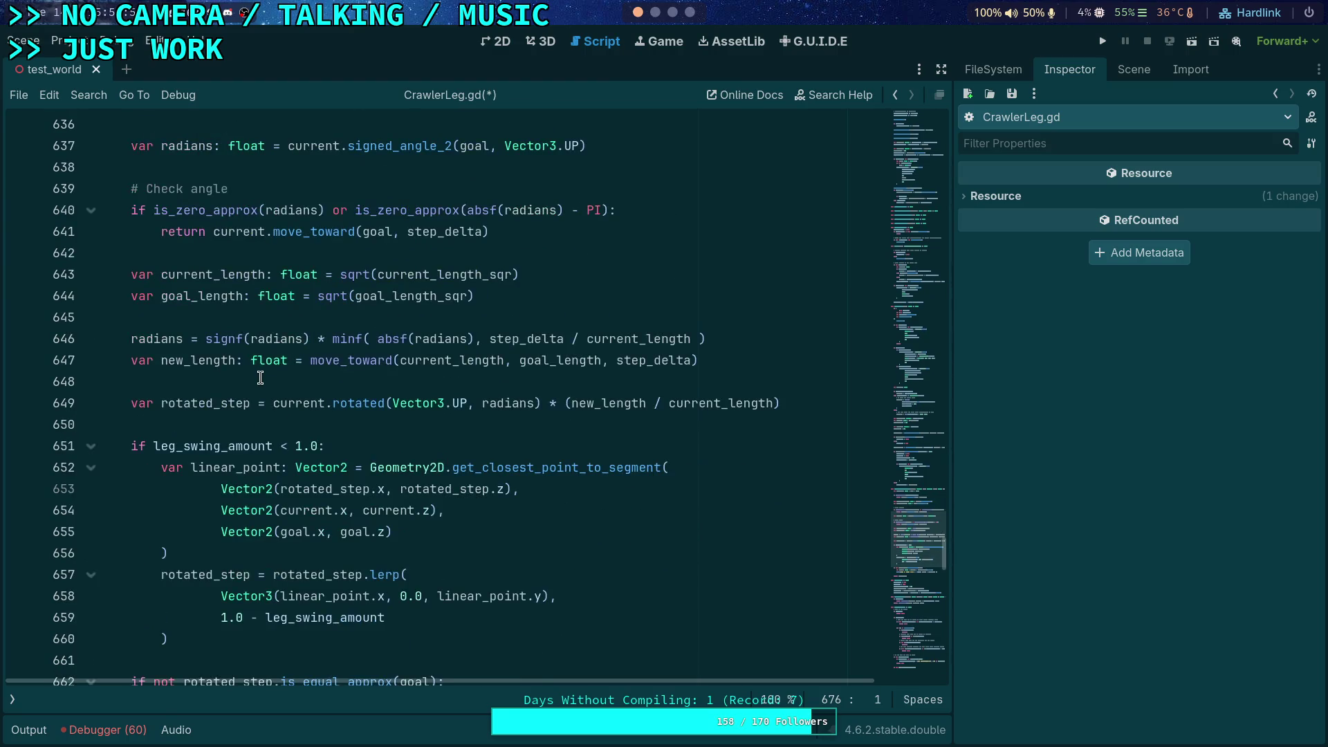
- Scroll past _calculate_step_vector to the member variables and select current_step_distance
scroll(261, 377, "up", 4)
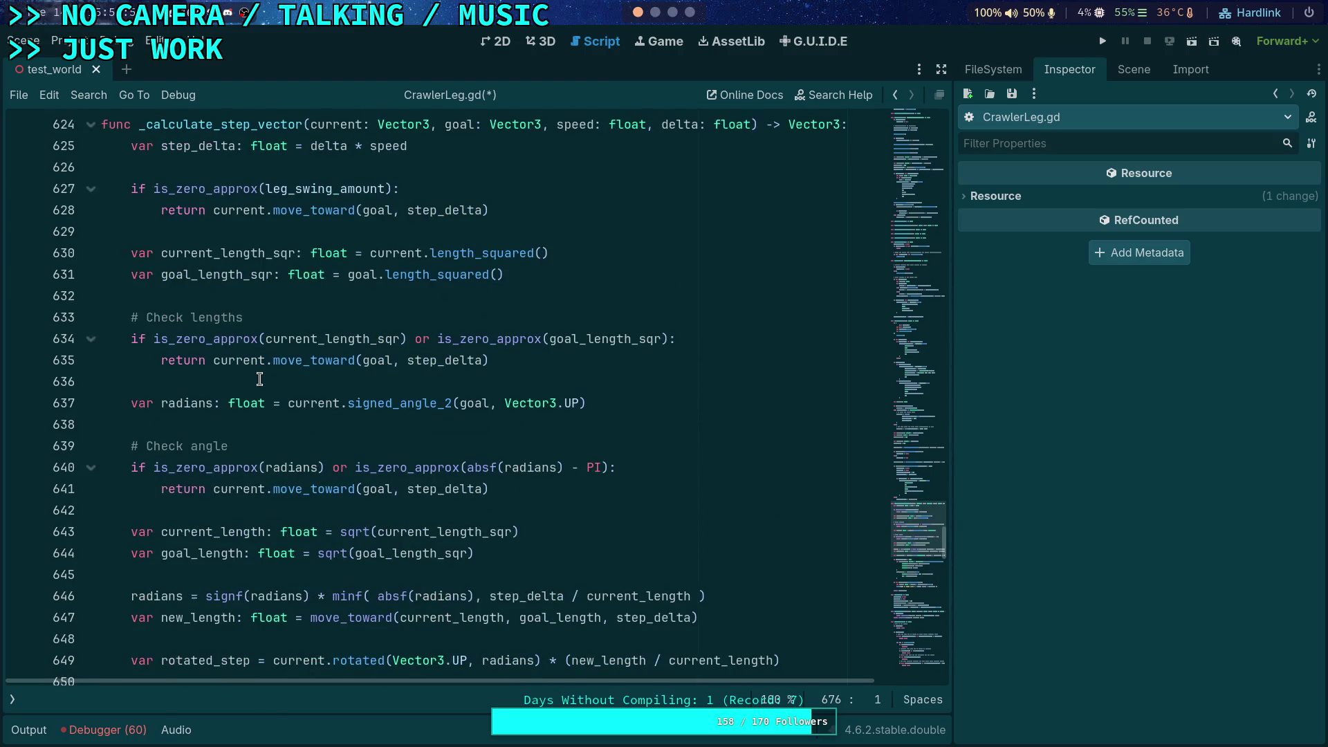
scroll(259, 379, "up", 2)
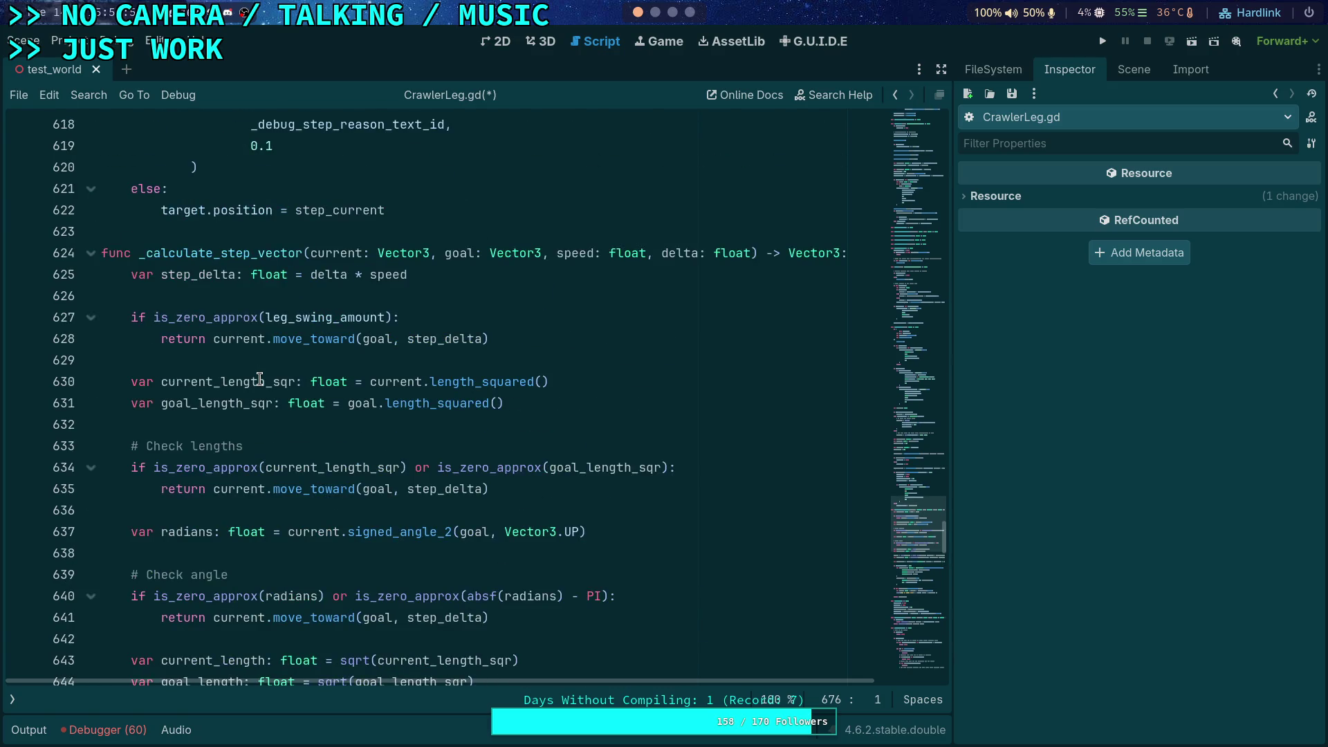
scroll(259, 378, "up", 7)
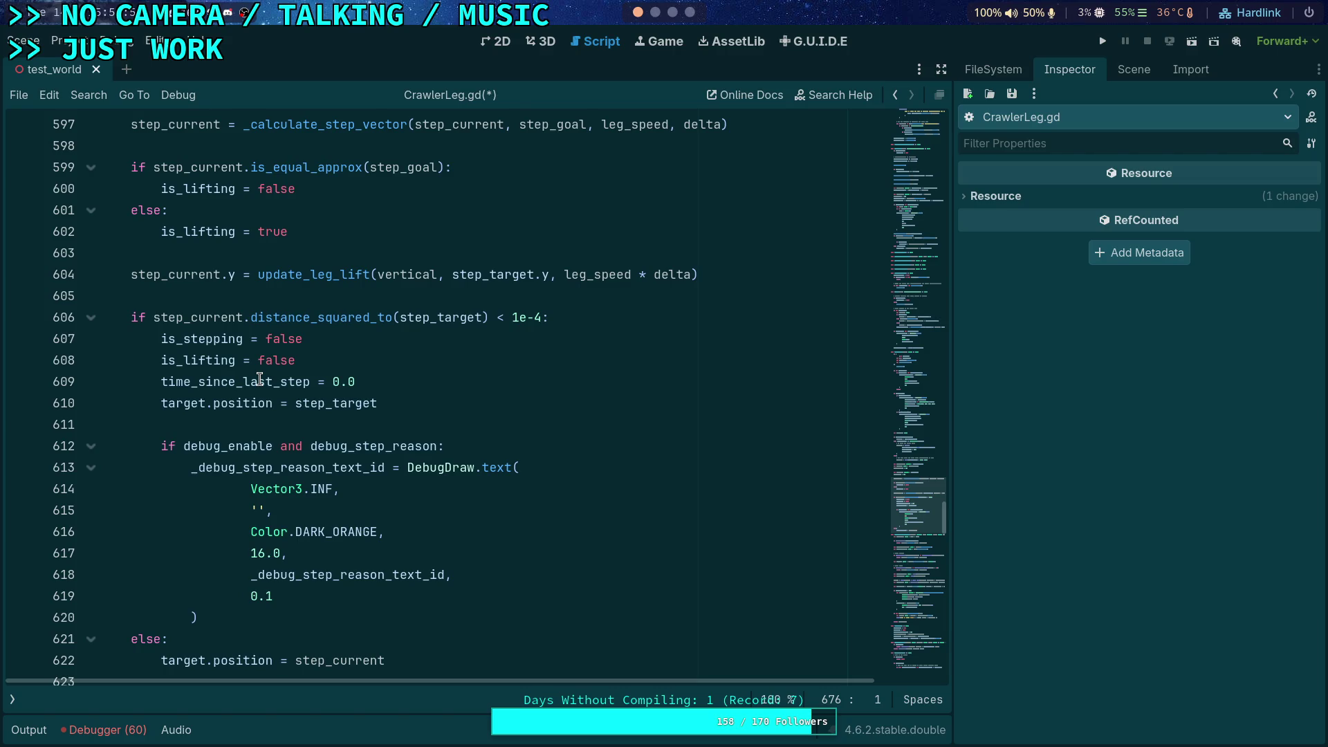
left_click_drag(920, 505, 901, 271)
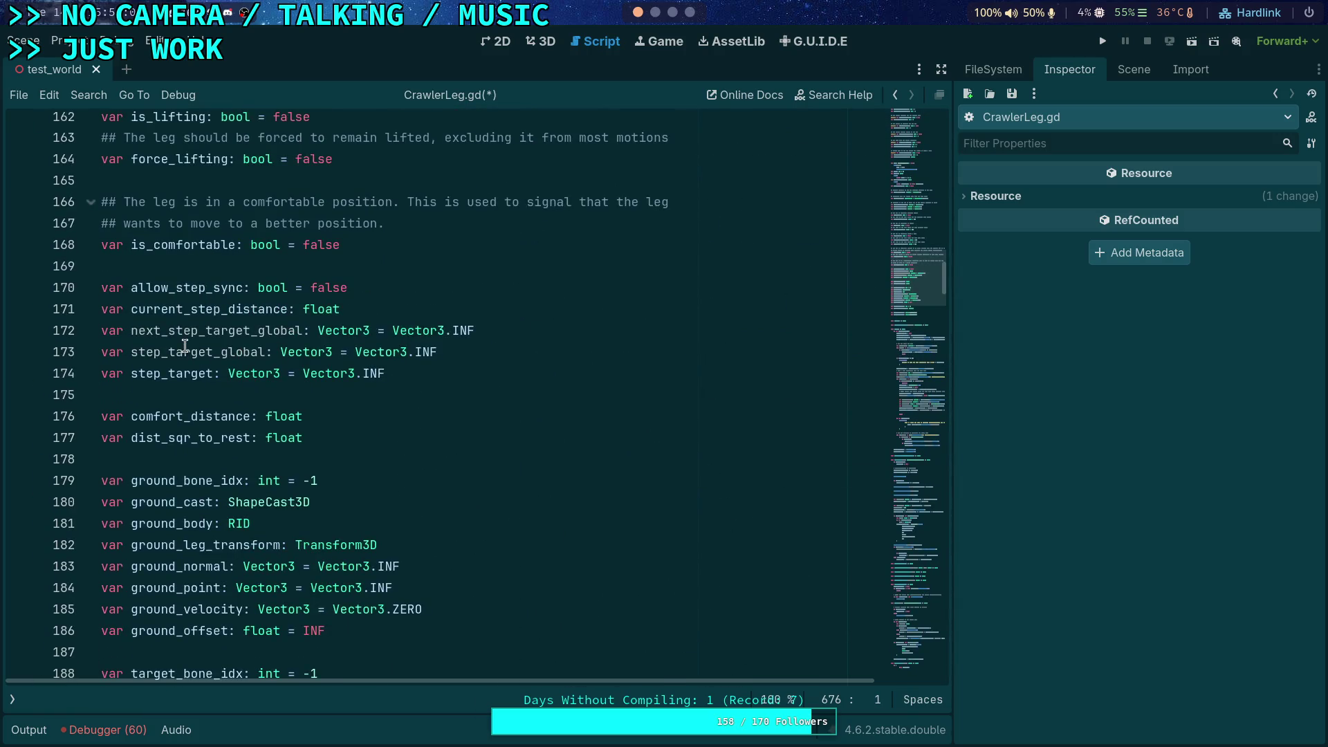
double_click(199, 309)
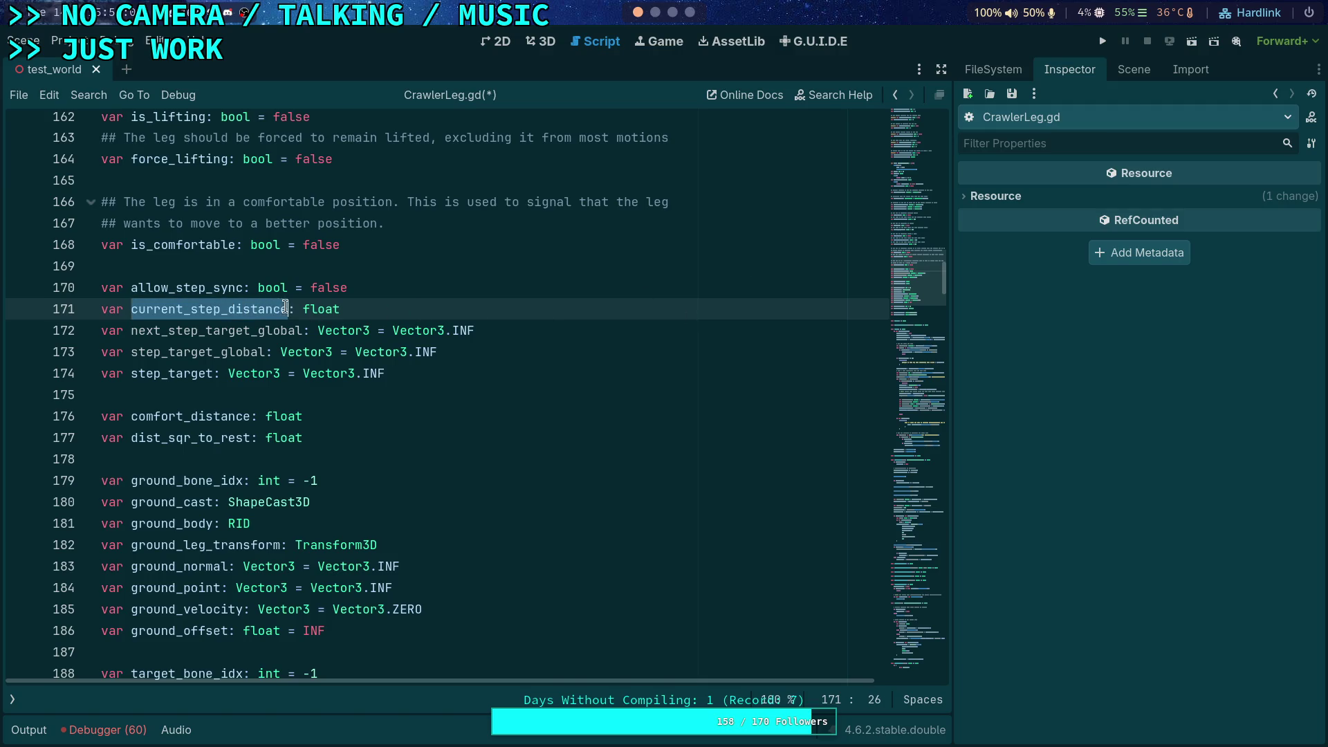
- Rename the line 171 declaration from current_step_distance to current_step_travel
key("Right")
key("ctrl+shift+Left")
type("travel")
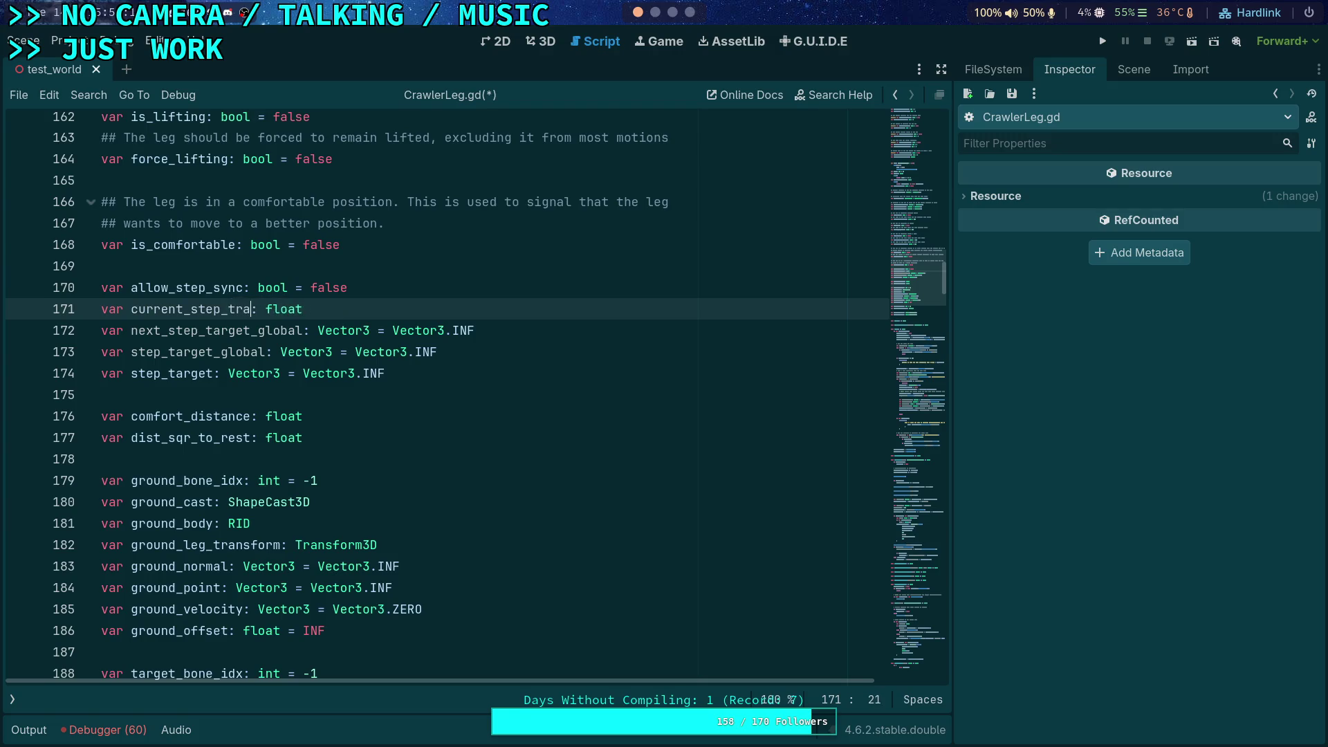
double_click(253, 320)
mouse_move(885, 299)
left_mouse_down()
mouse_move(915, 396)
mouse_move(920, 521)
mouse_move(904, 594)
left_mouse_up()
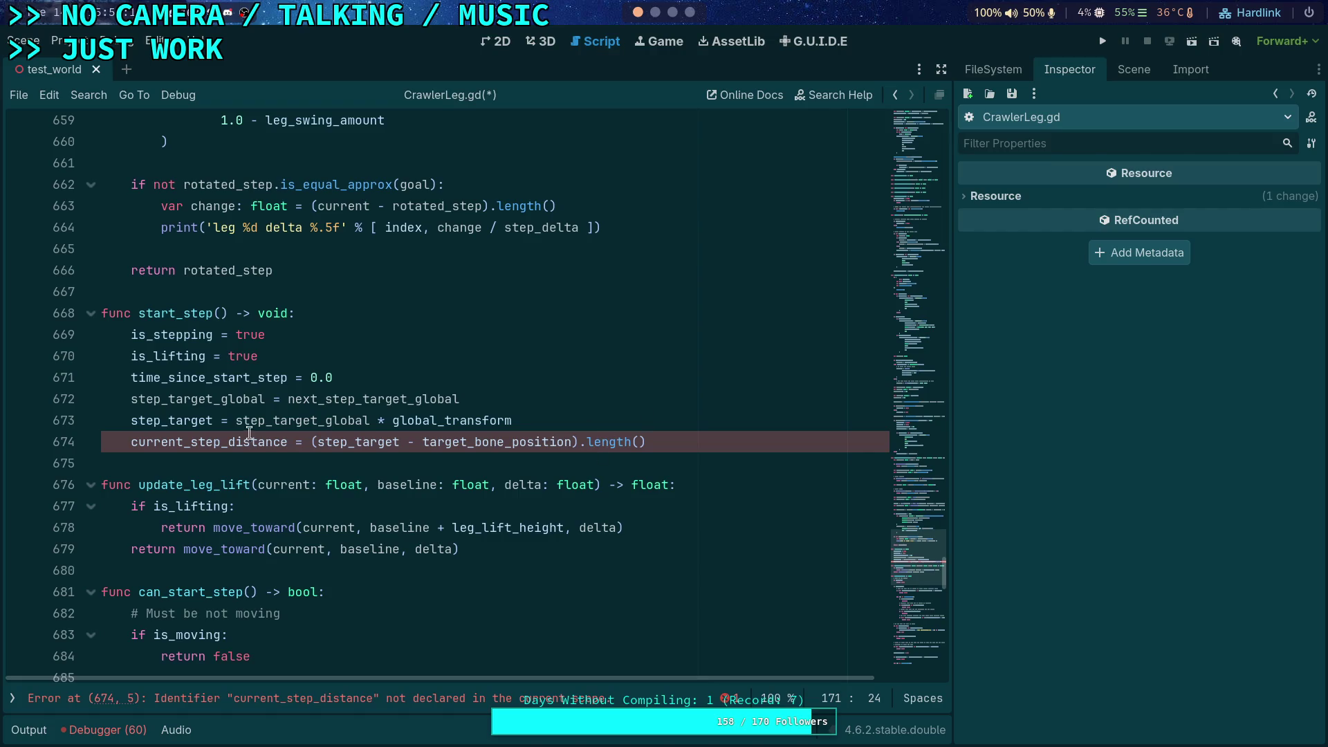
- In start_step, assign current_step_travel = 0.0 instead of the step length calculation
double_click(287, 442)
type("travel")
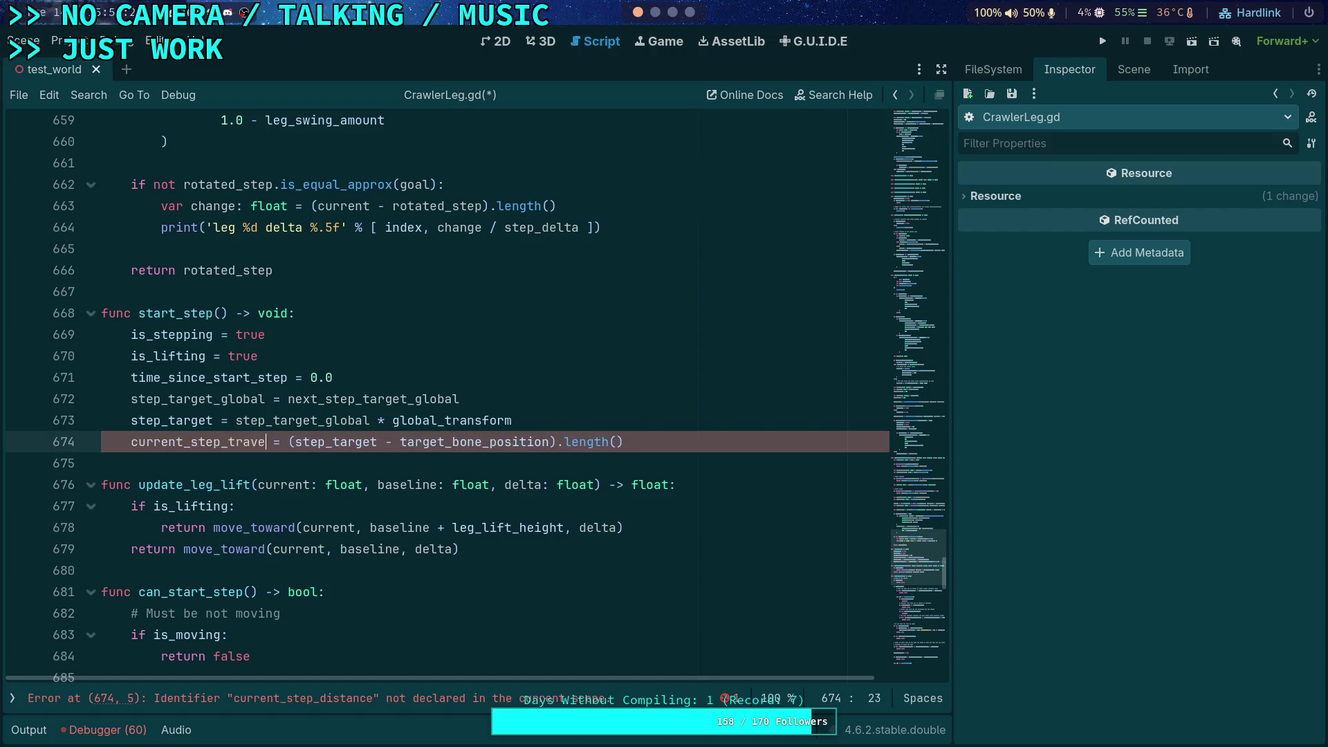
left_click_drag(295, 445, 672, 448)
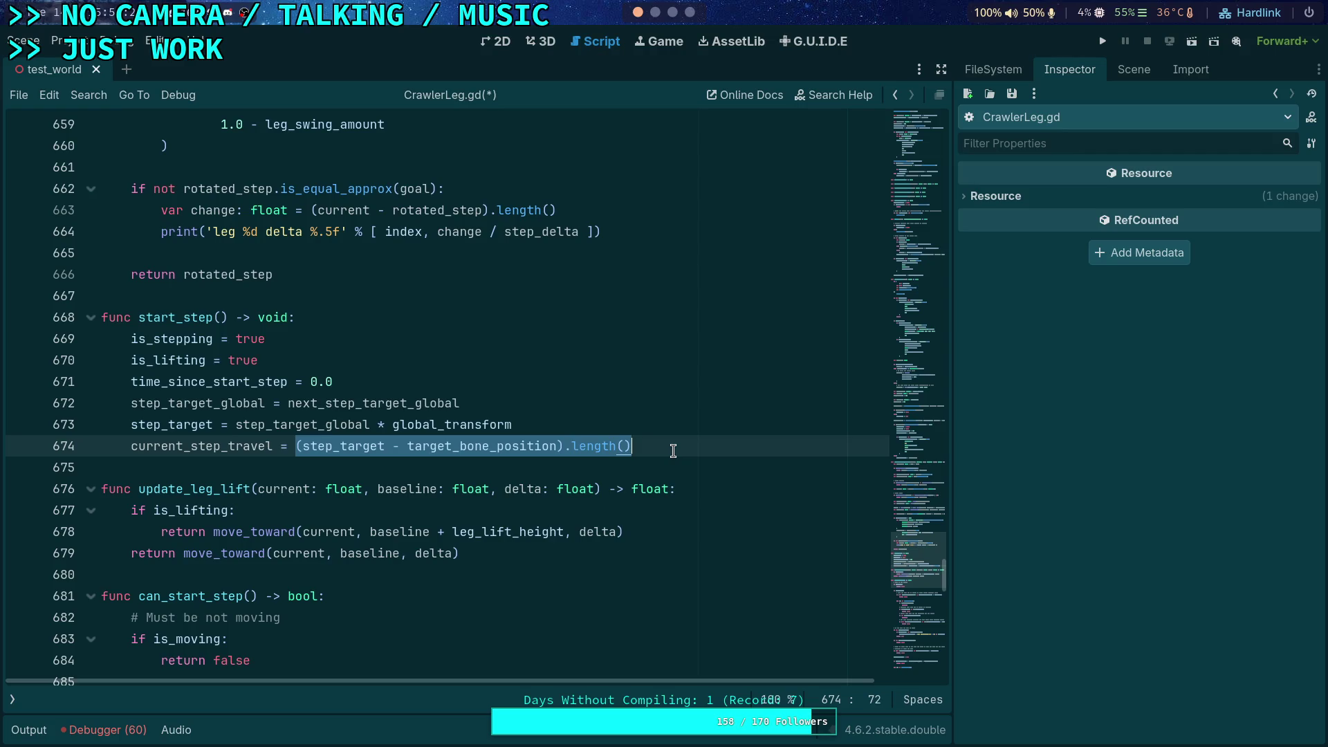
type("0.0")
scroll(417, 353, "up", 3)
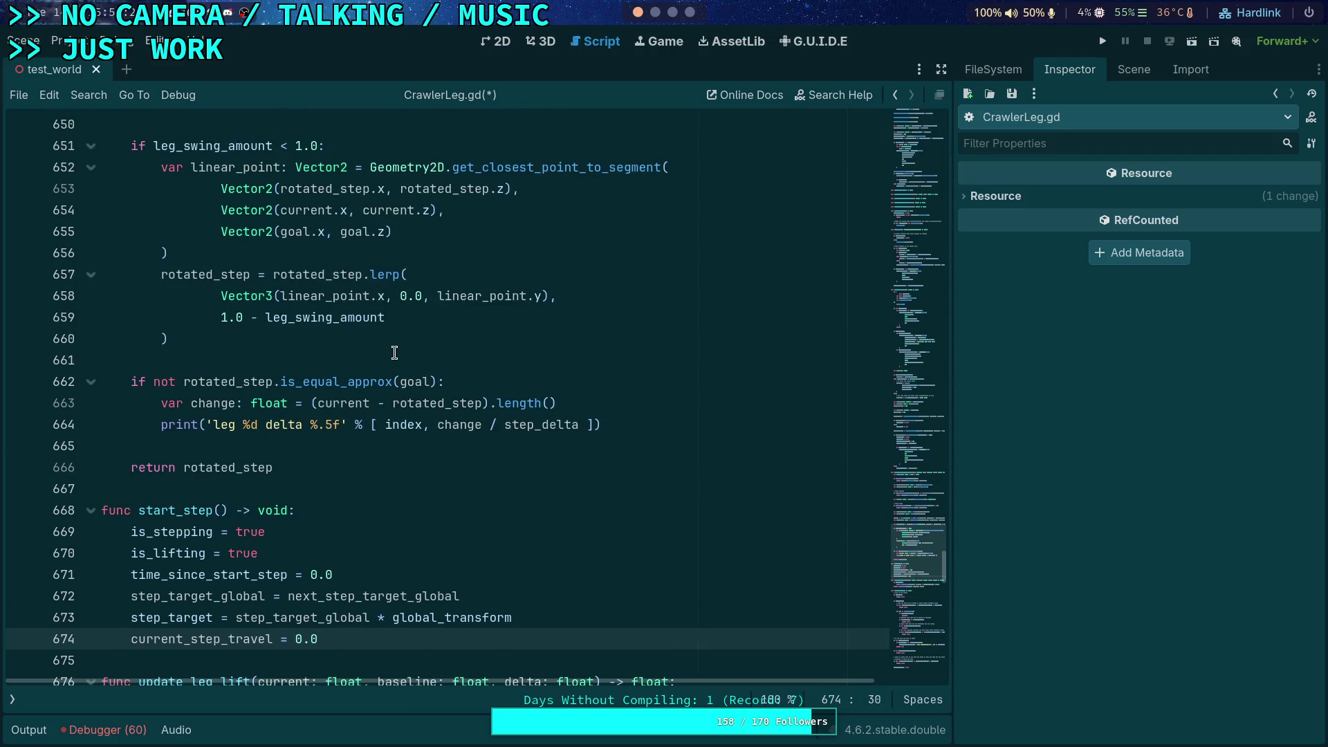
scroll(316, 384, "up", 2)
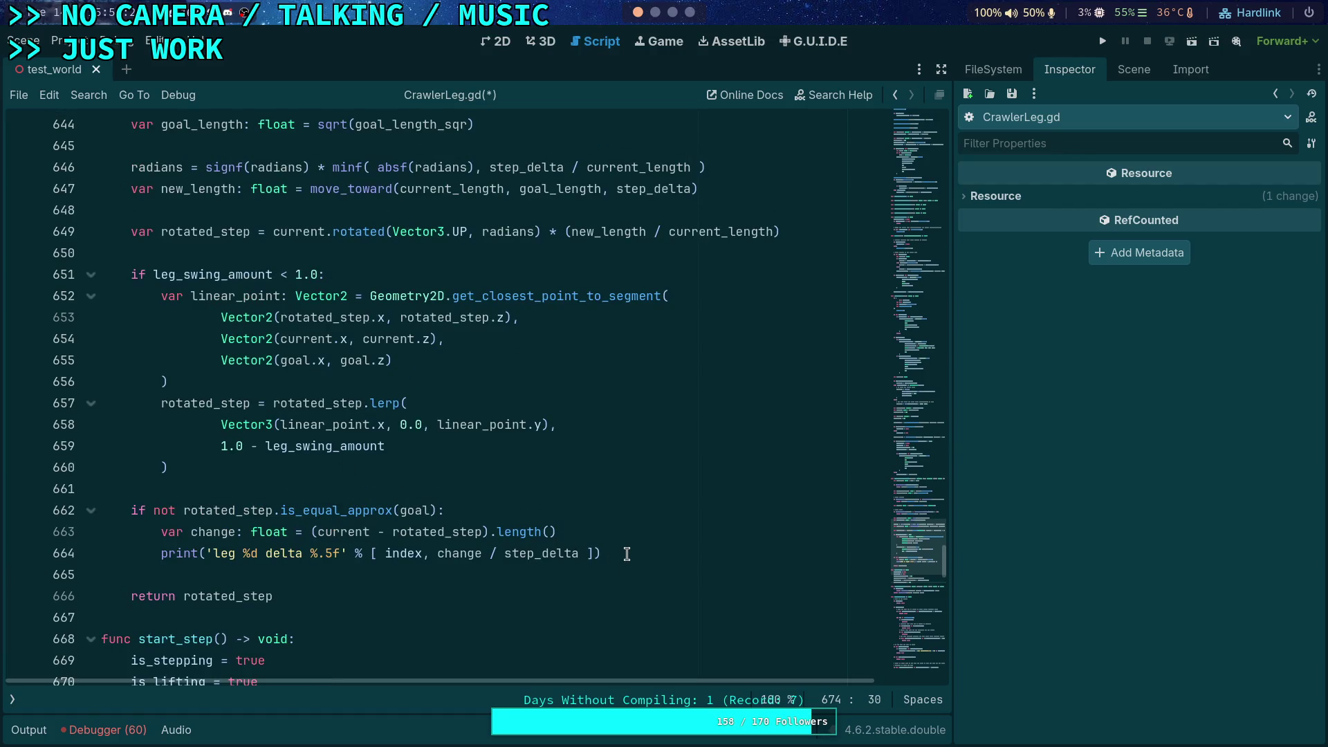
left_click_drag(626, 554, 128, 517)
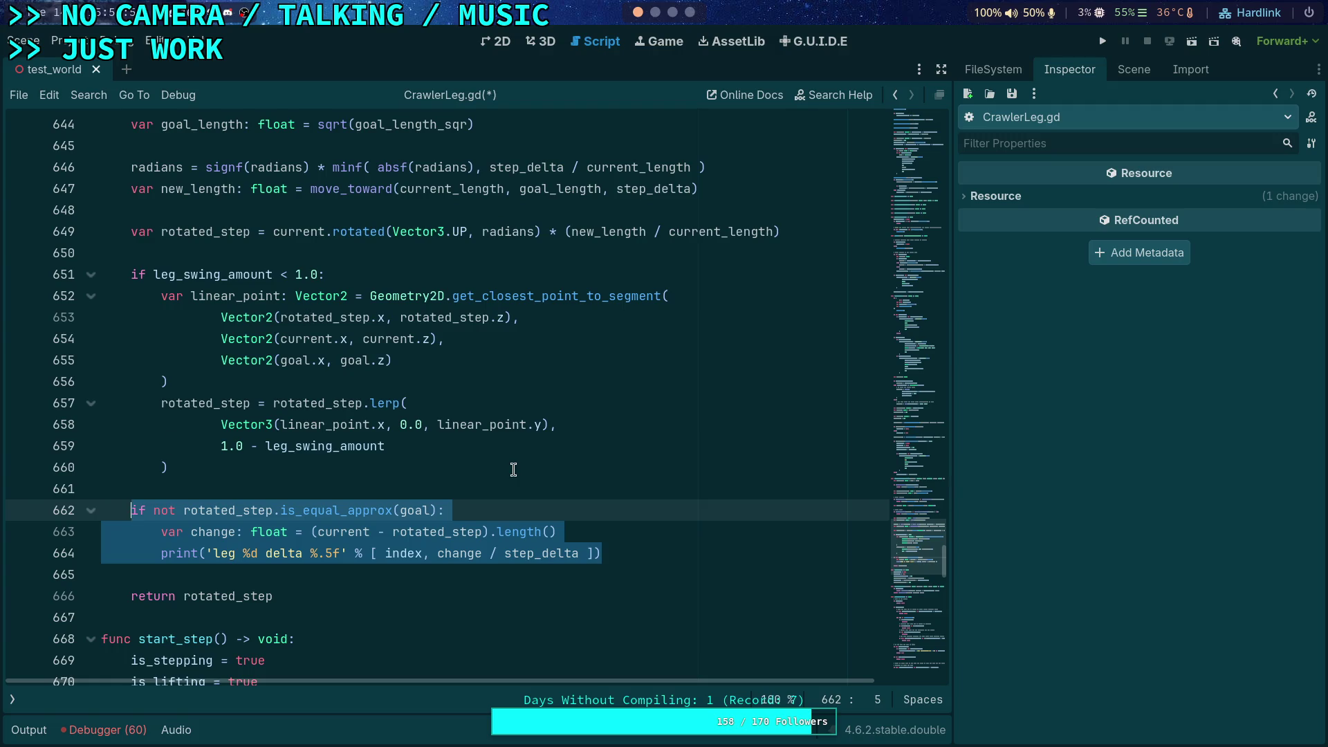
- Scroll through CrawlerLeg.gd, then search it for 'update_leg_lift'
scroll(508, 463, "down", 3)
scroll(504, 464, "down", 12)
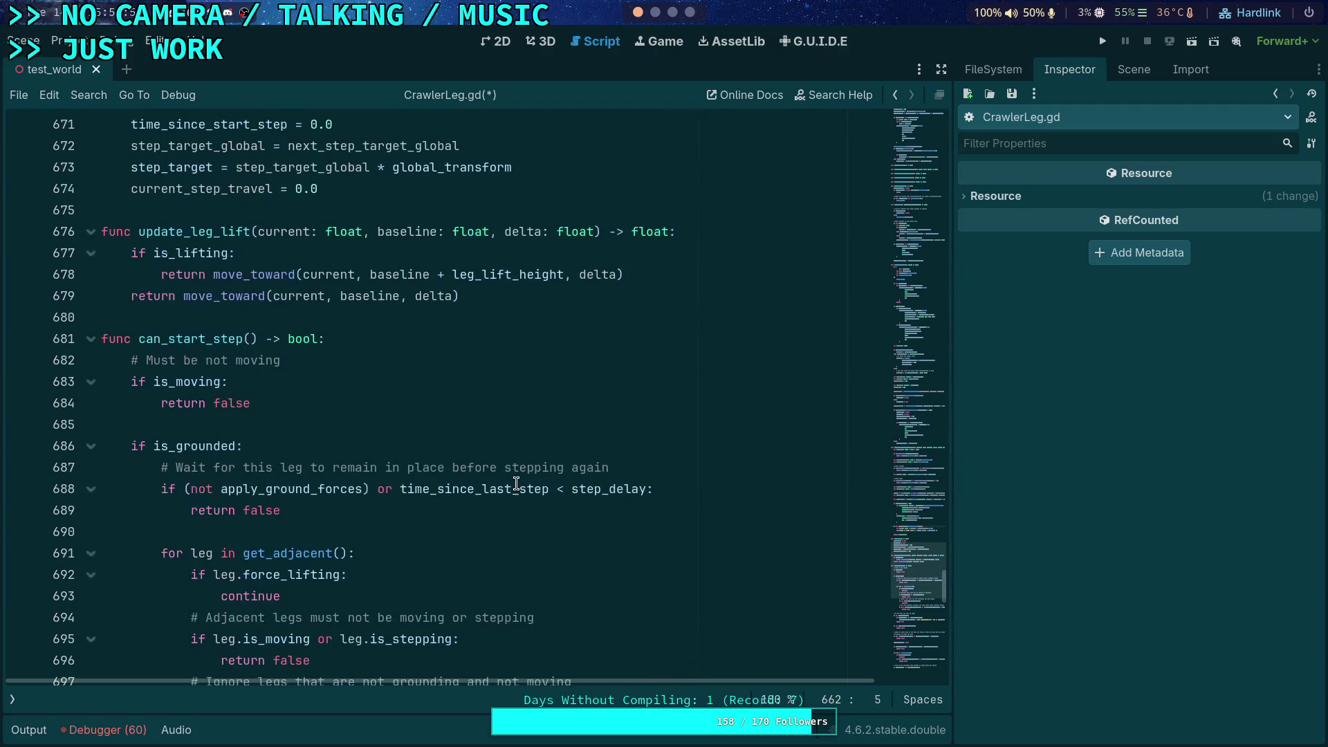
scroll(516, 483, "down", 13)
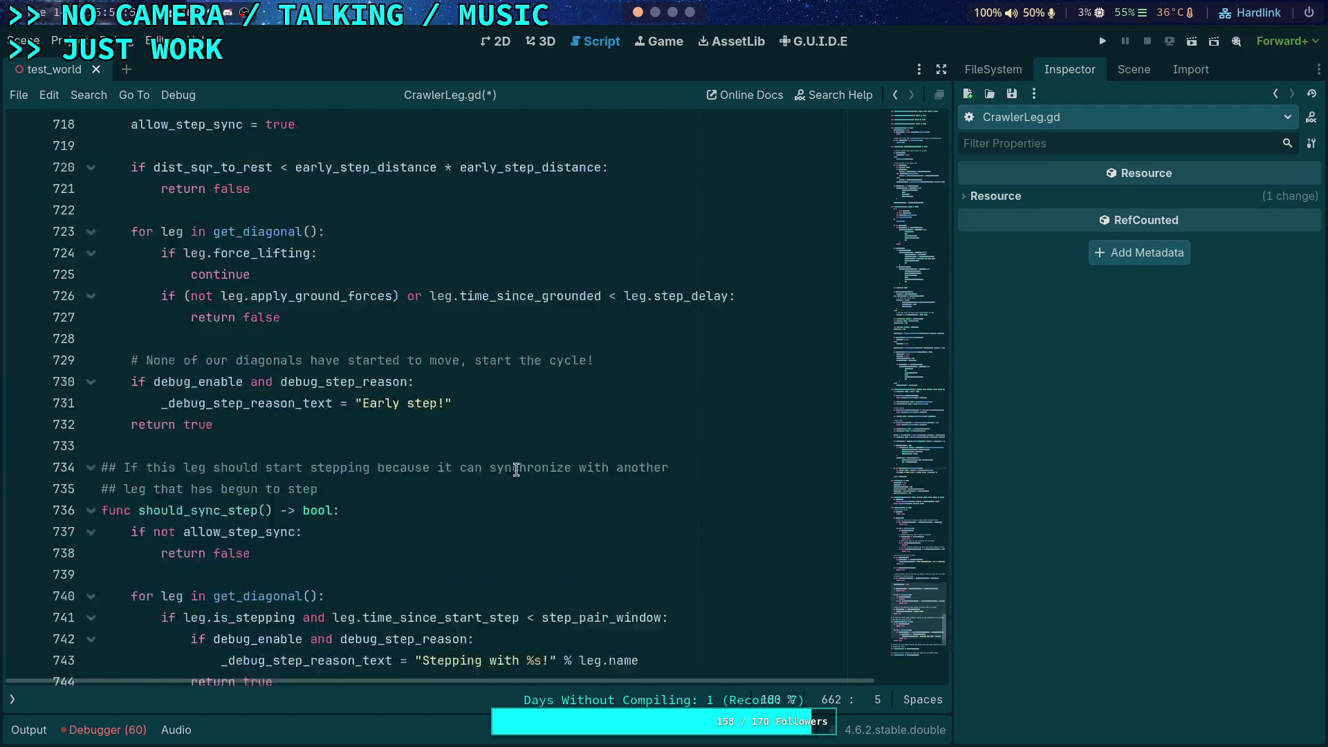
scroll(261, 443, "up", 20)
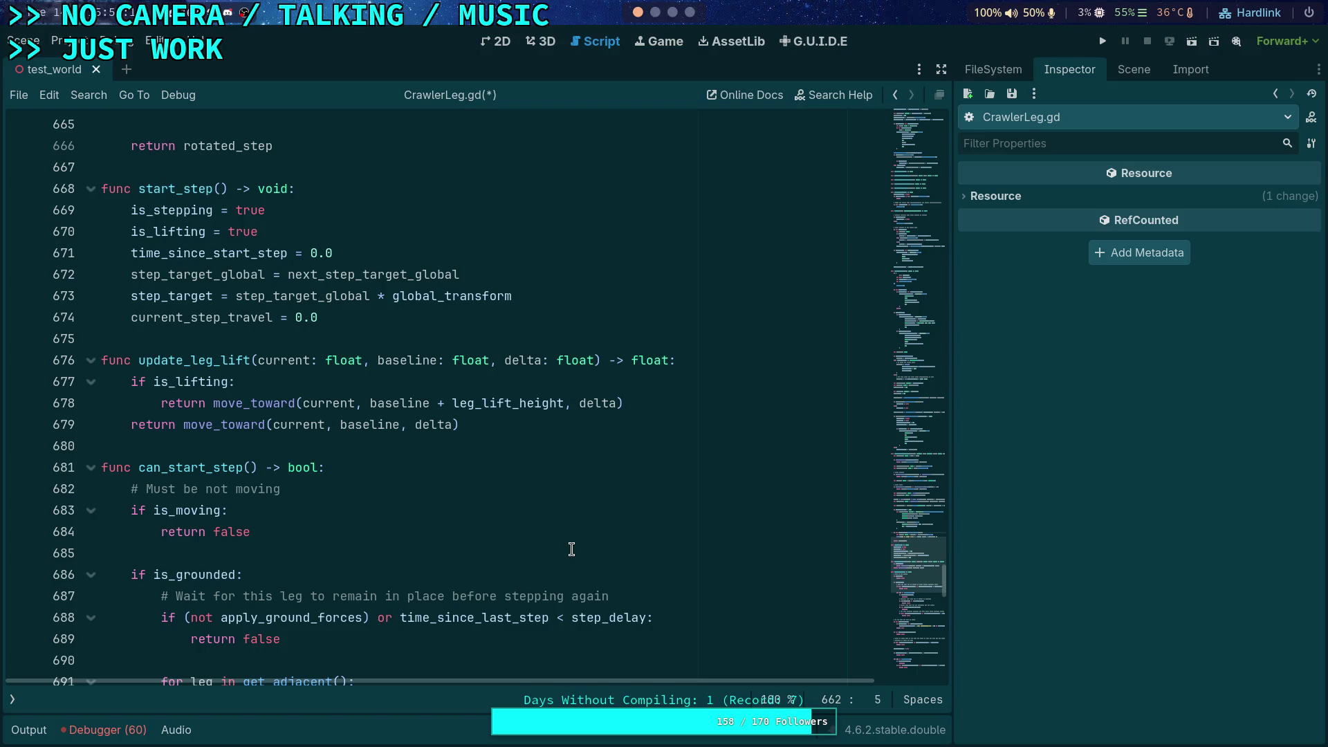
key("ctrl+f")
type("update_leg_lift")
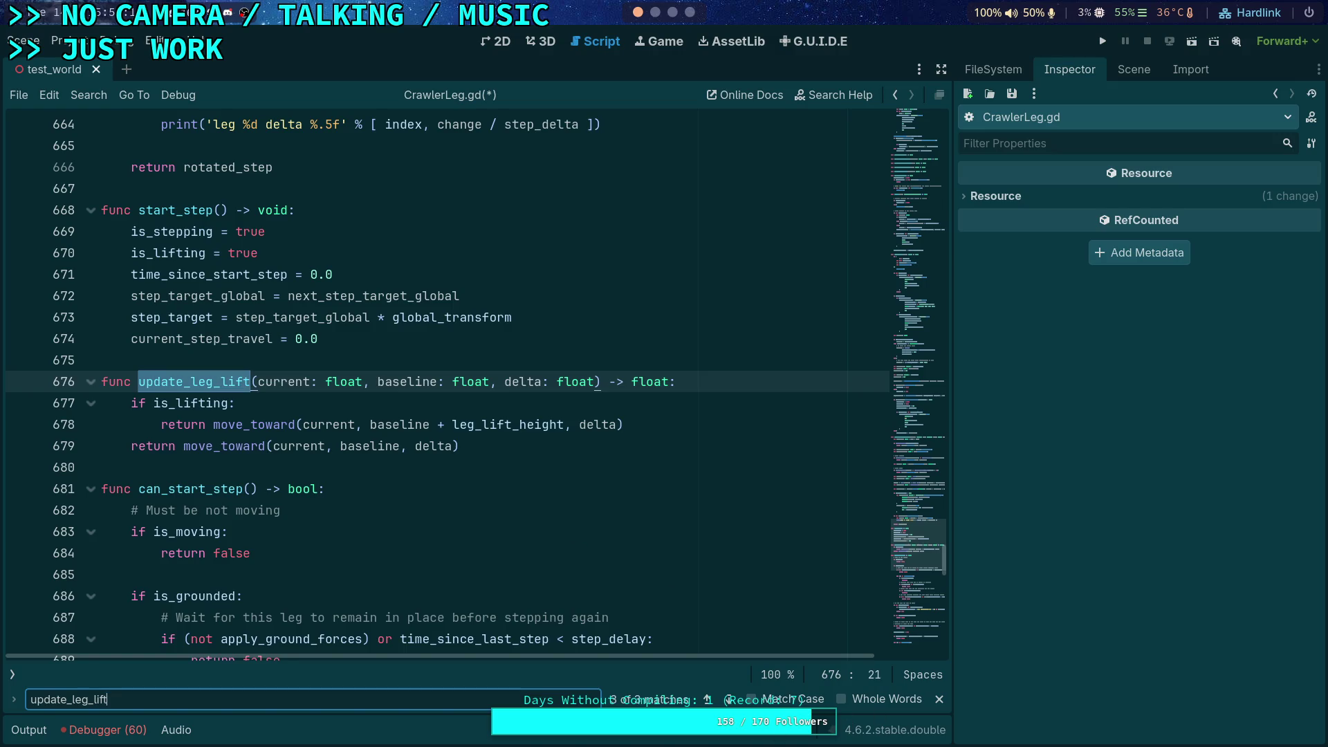
- Insert an unindented blank line after line 523, above the earlier update_leg_lift call
left_click(730, 700)
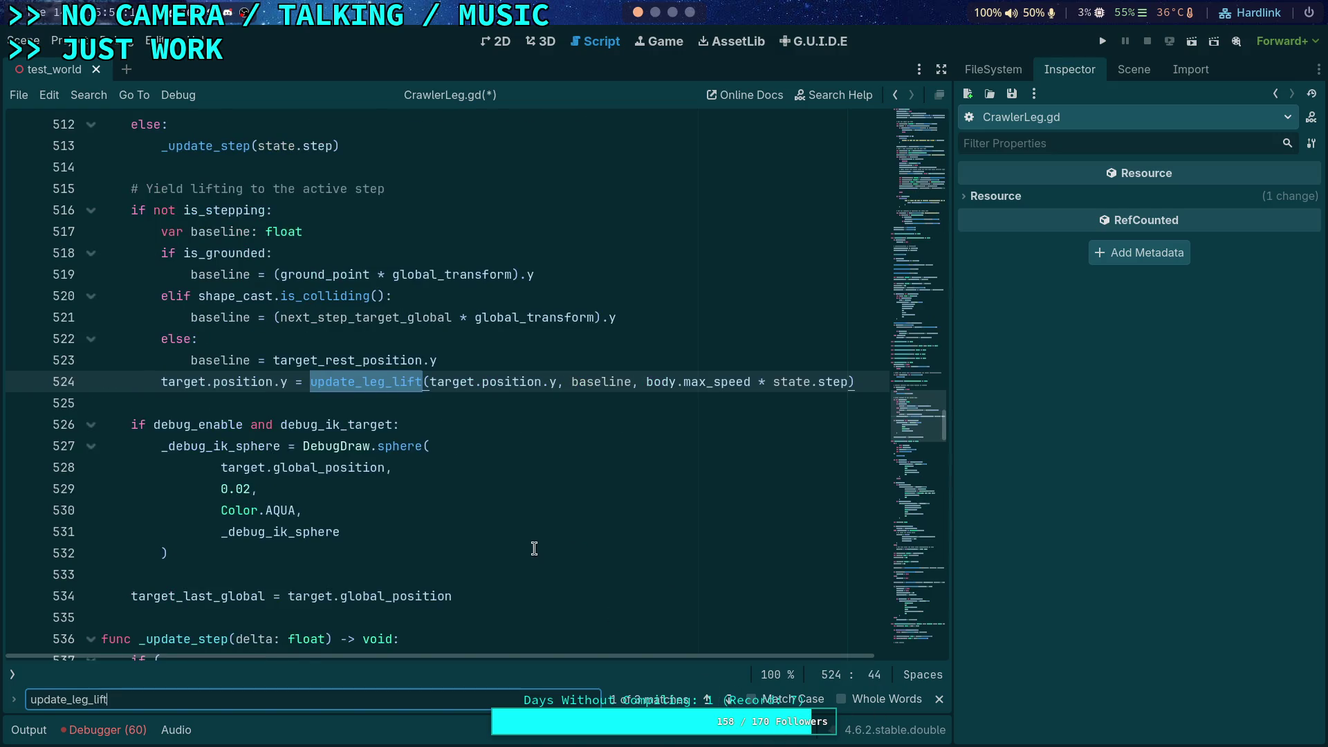
left_click(483, 364)
key("Return")
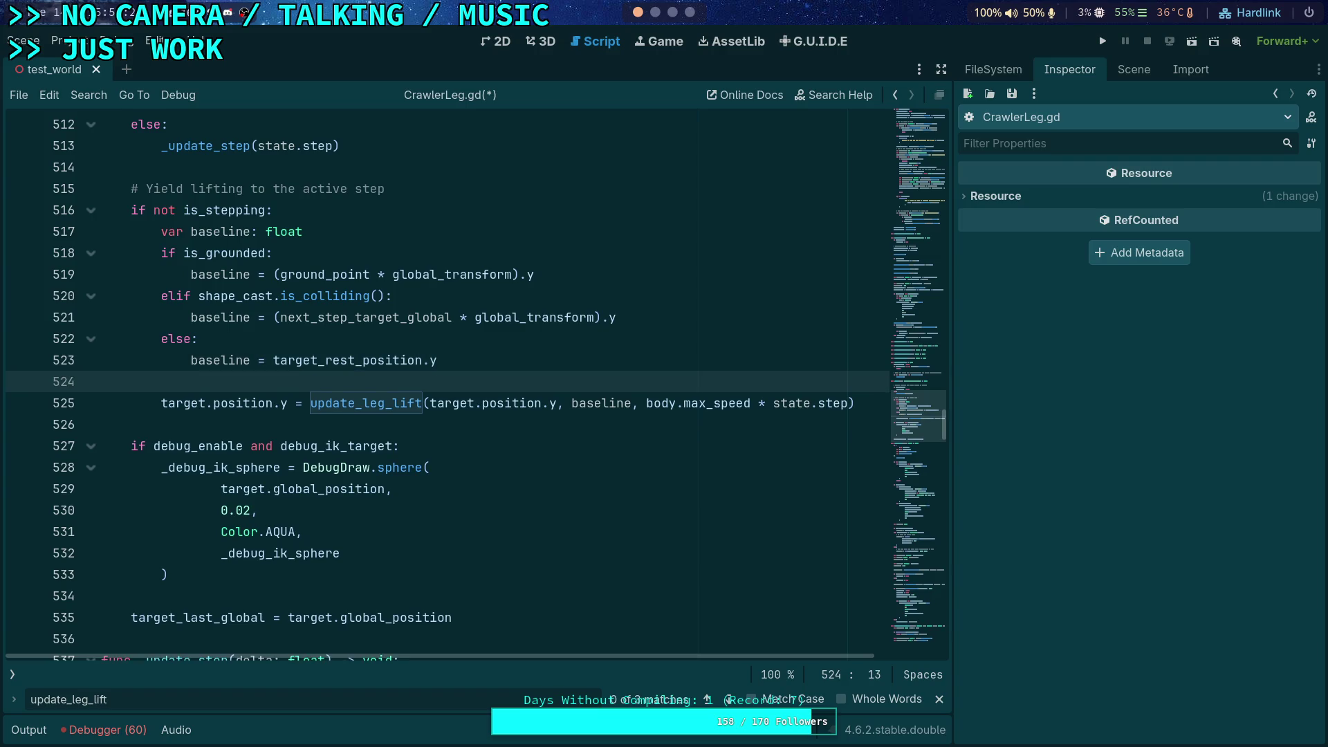
key("BackSpace")
- Delete the update_leg_lift call on line 605, leaving an empty line after the lifting check
left_click(729, 699)
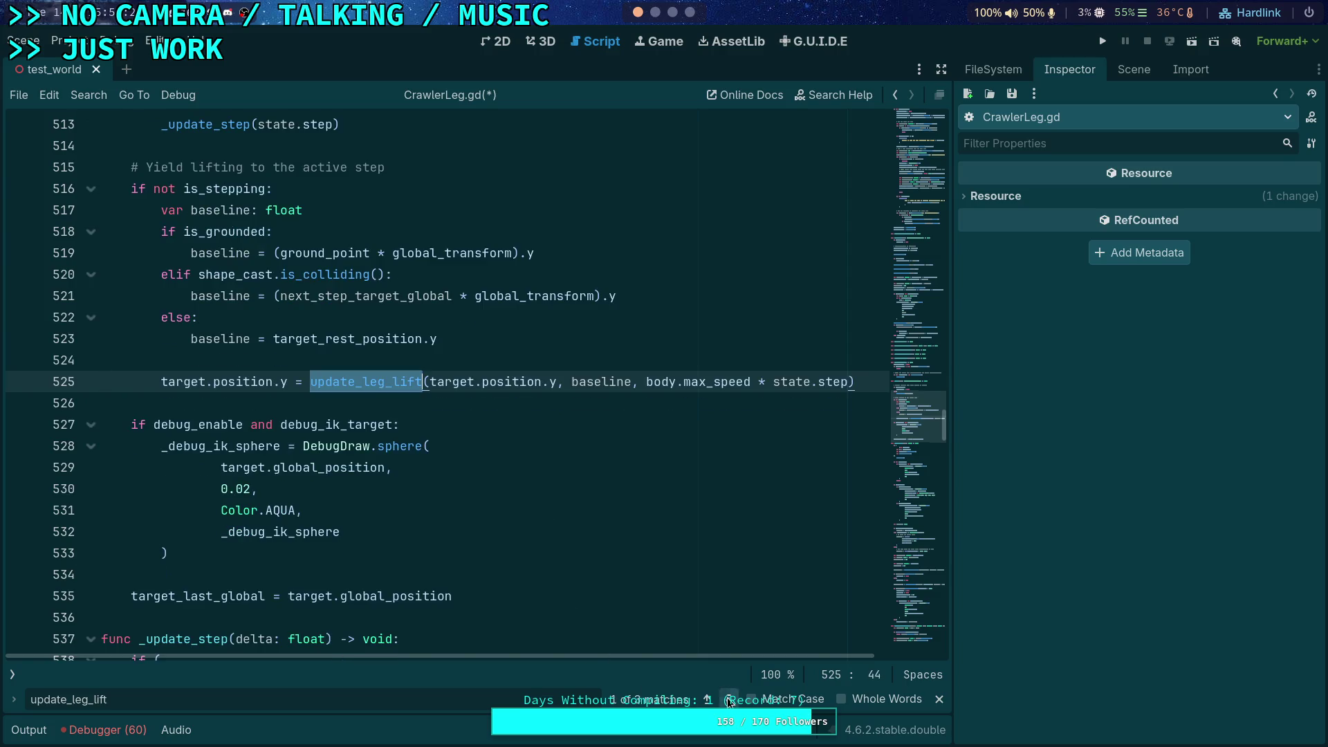
left_click(729, 700)
scroll(460, 539, "up", 1)
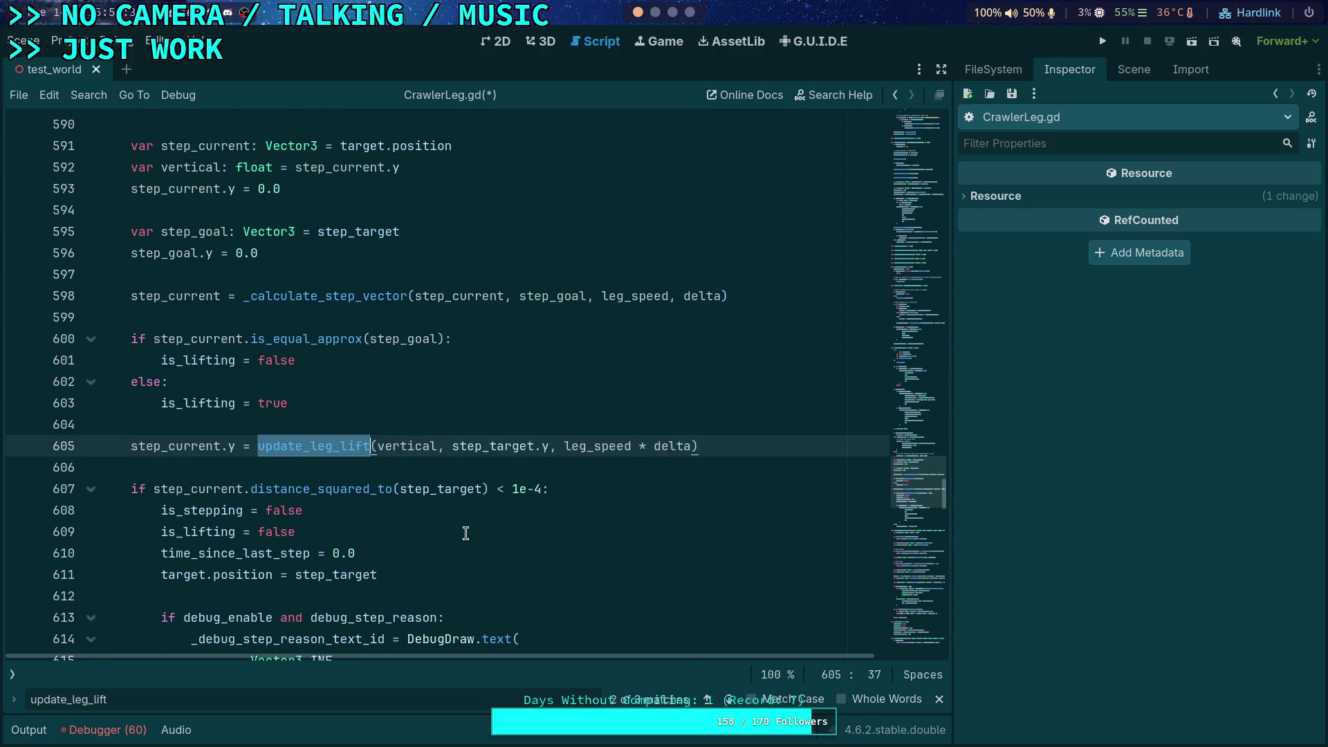
triple_click(727, 441)
left_click_drag(724, 439, 660, 426)
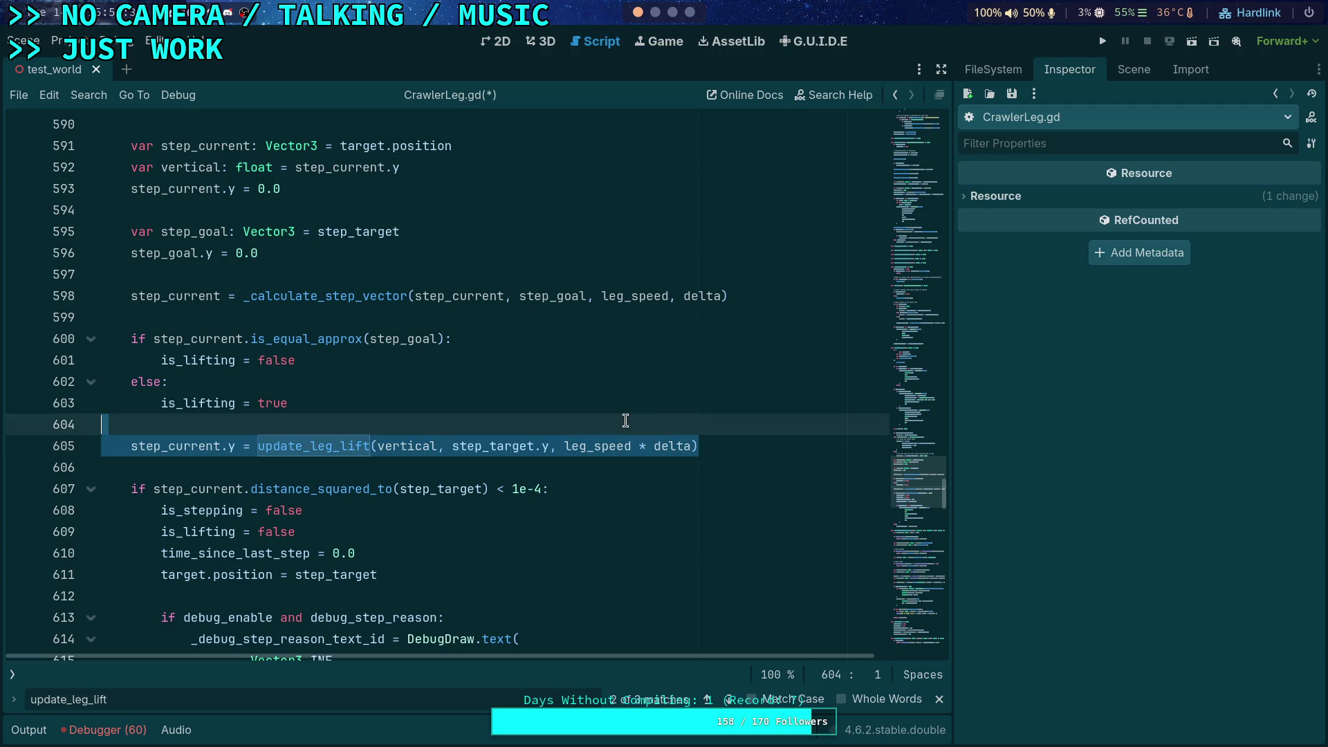
key("BackSpace")
scroll(484, 406, "up", 1)
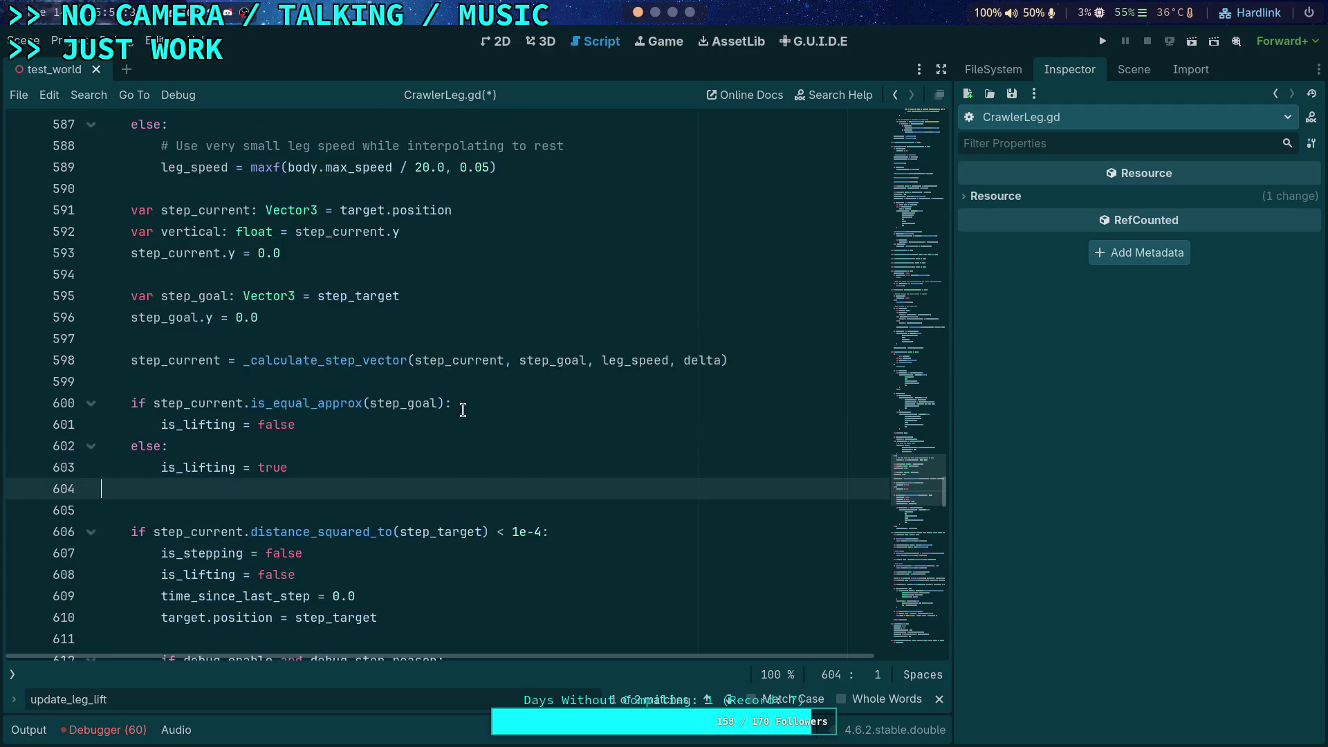
key("Return")
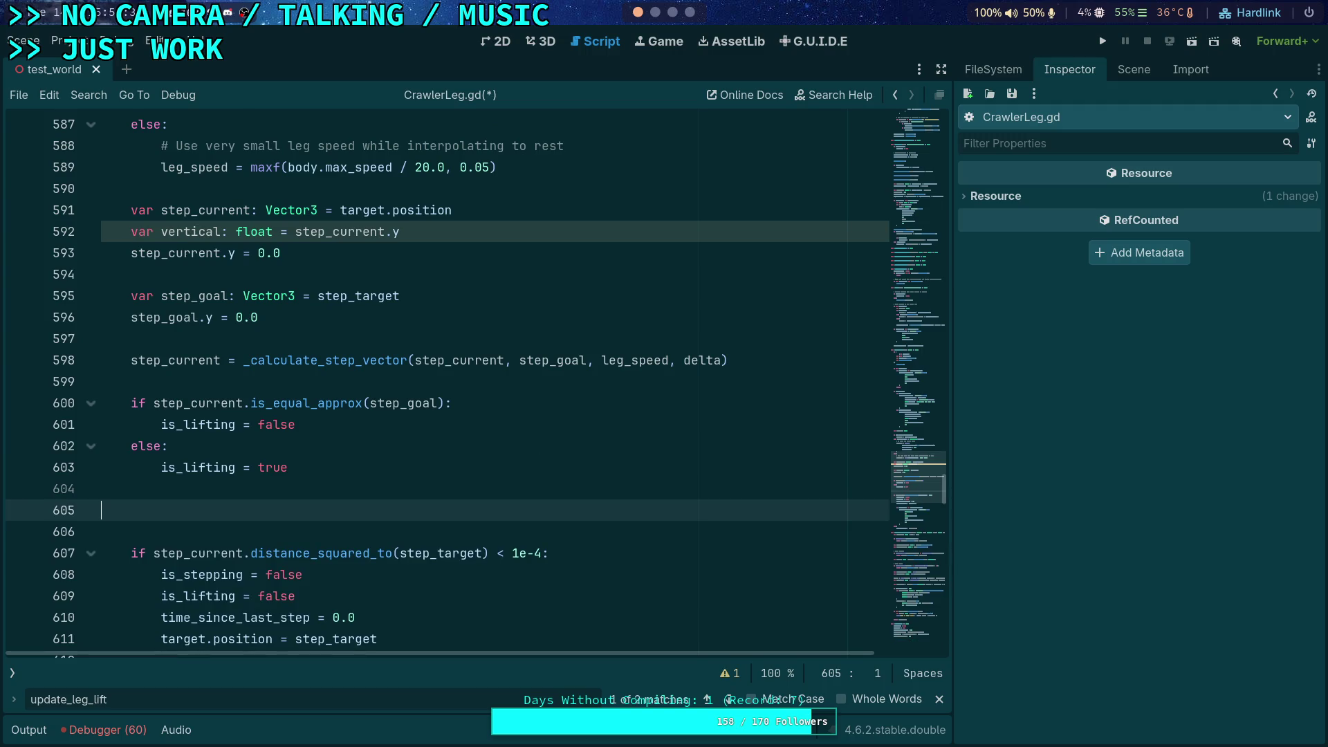
- Indent the empty line 605 and select the _calculate_step_vector name on line 598
left_click_drag(496, 228, 528, 214)
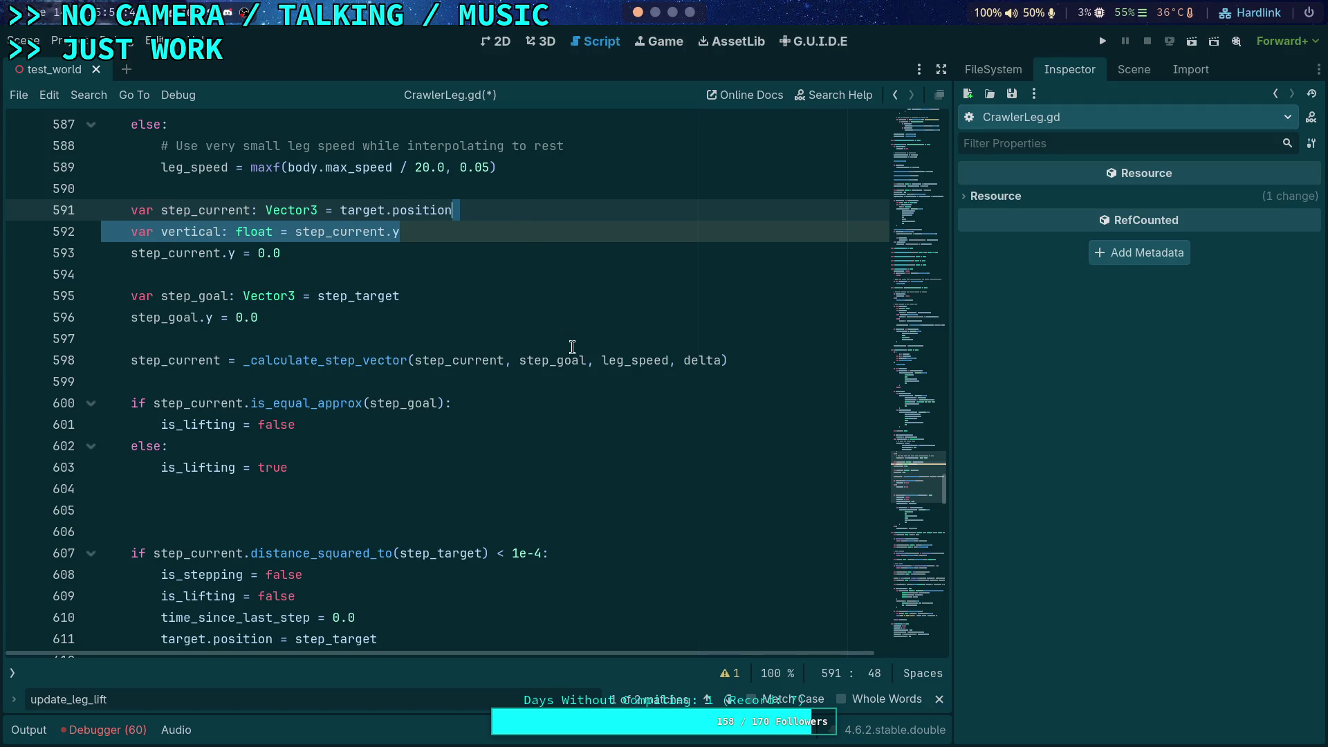
left_click(294, 510)
key("Tab")
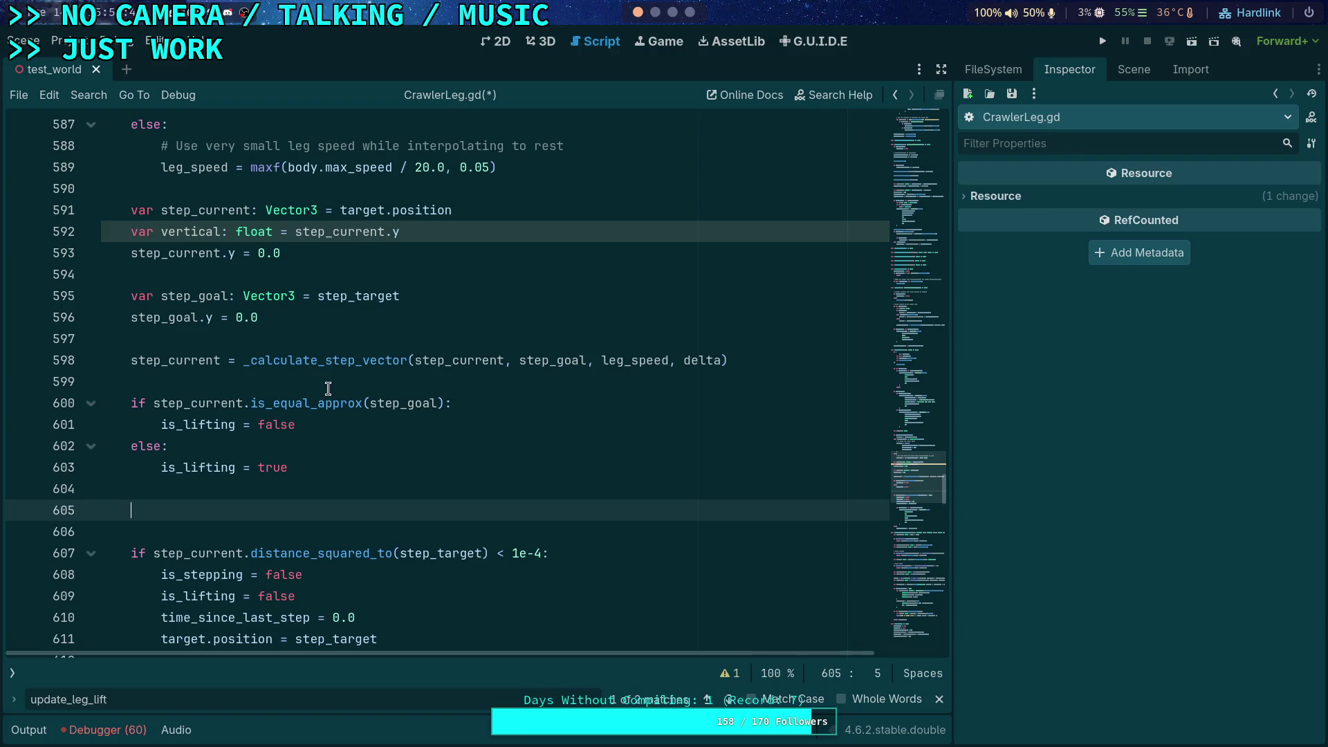
mouse_move(249, 360)
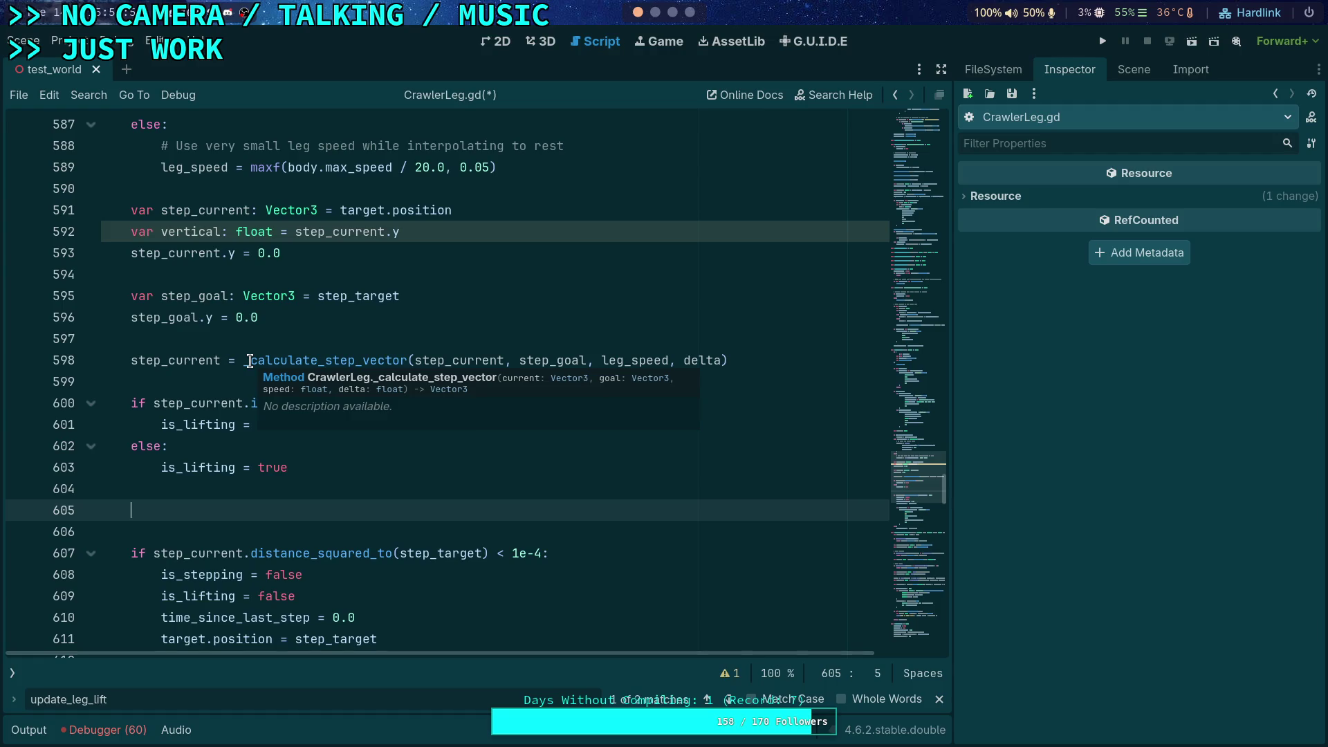
double_click(249, 360)
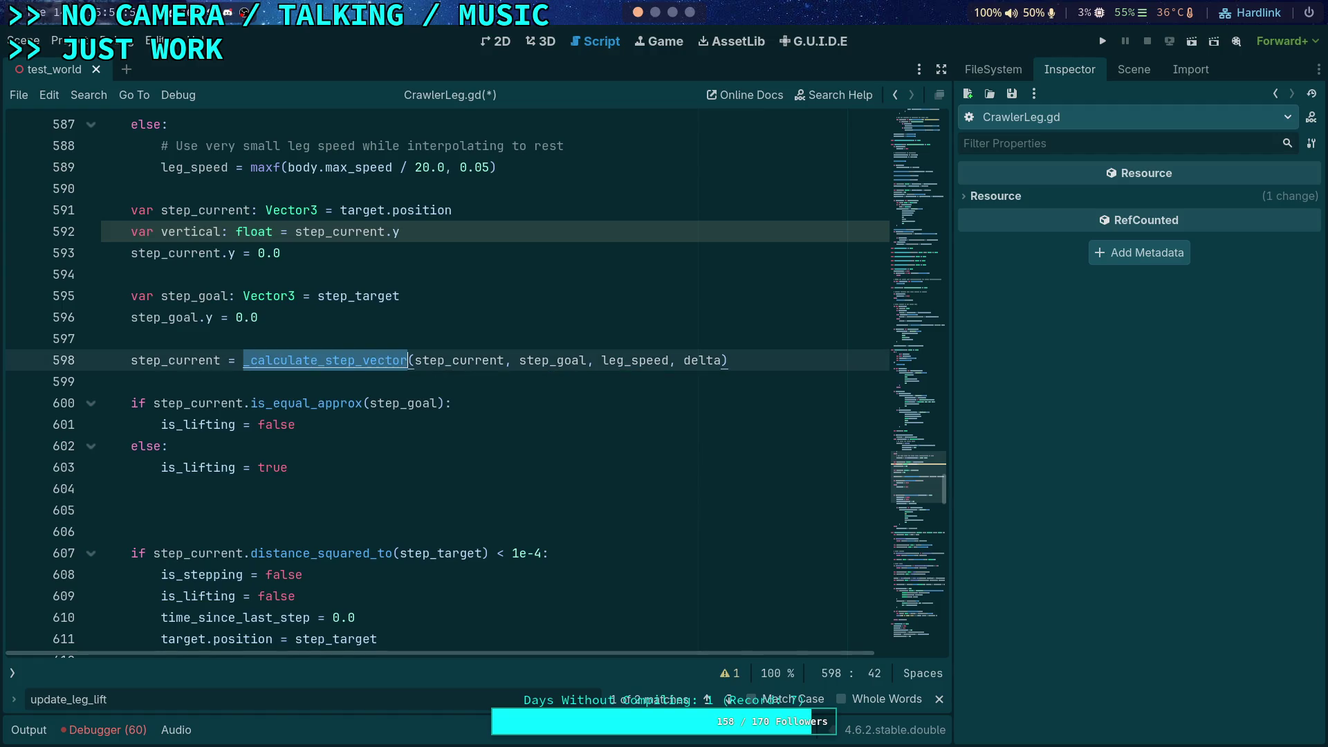
- Remove the 'leg %d delta' debug lines 662–665 from _calculate_step_vector, then return to line 598
key("ctrl+f")
left_click(730, 699)
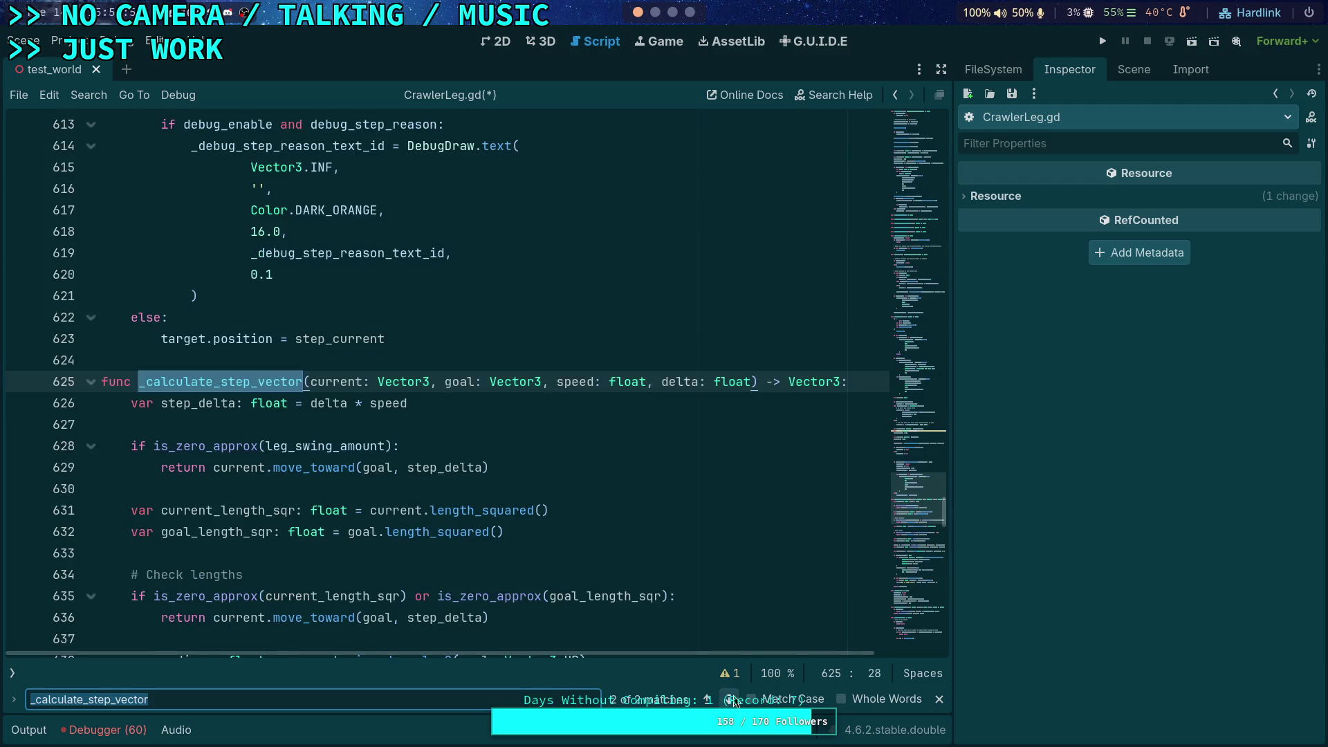
scroll(479, 446, "down", 13)
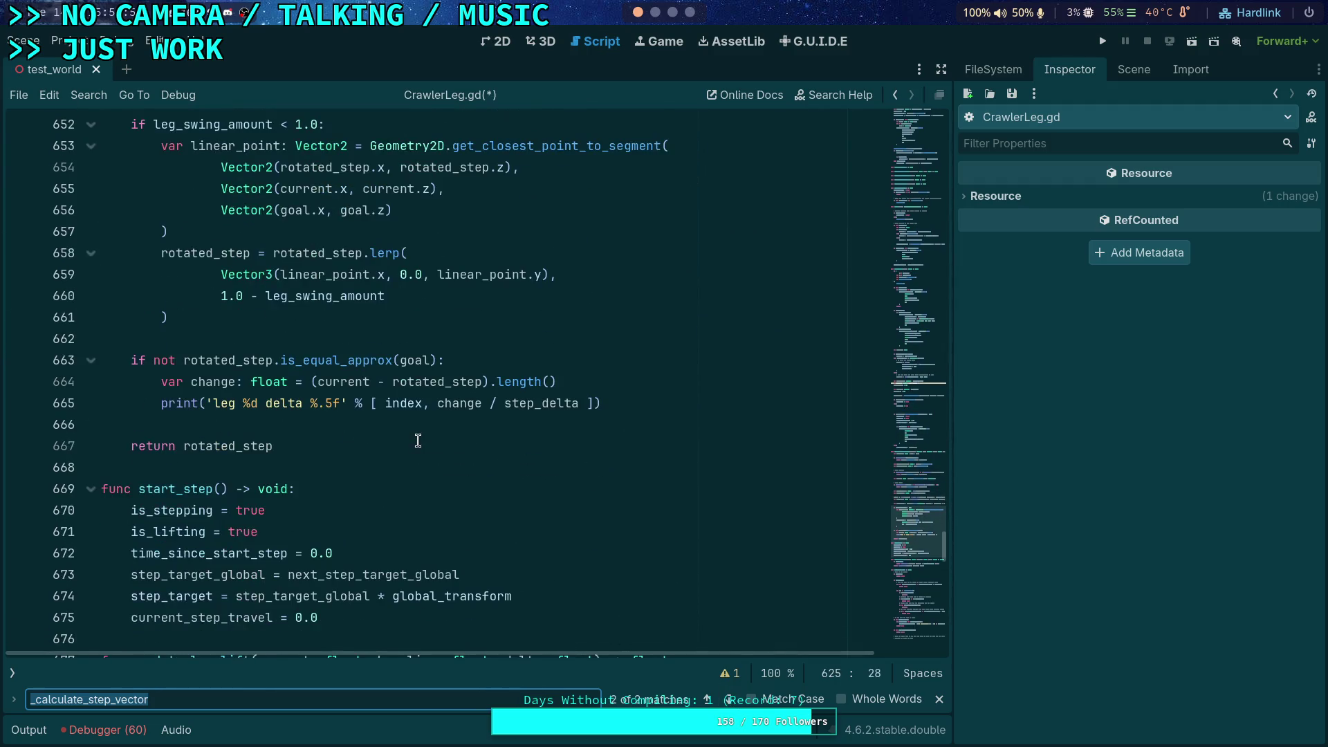
left_click(626, 402)
left_click_drag(626, 402, 617, 334)
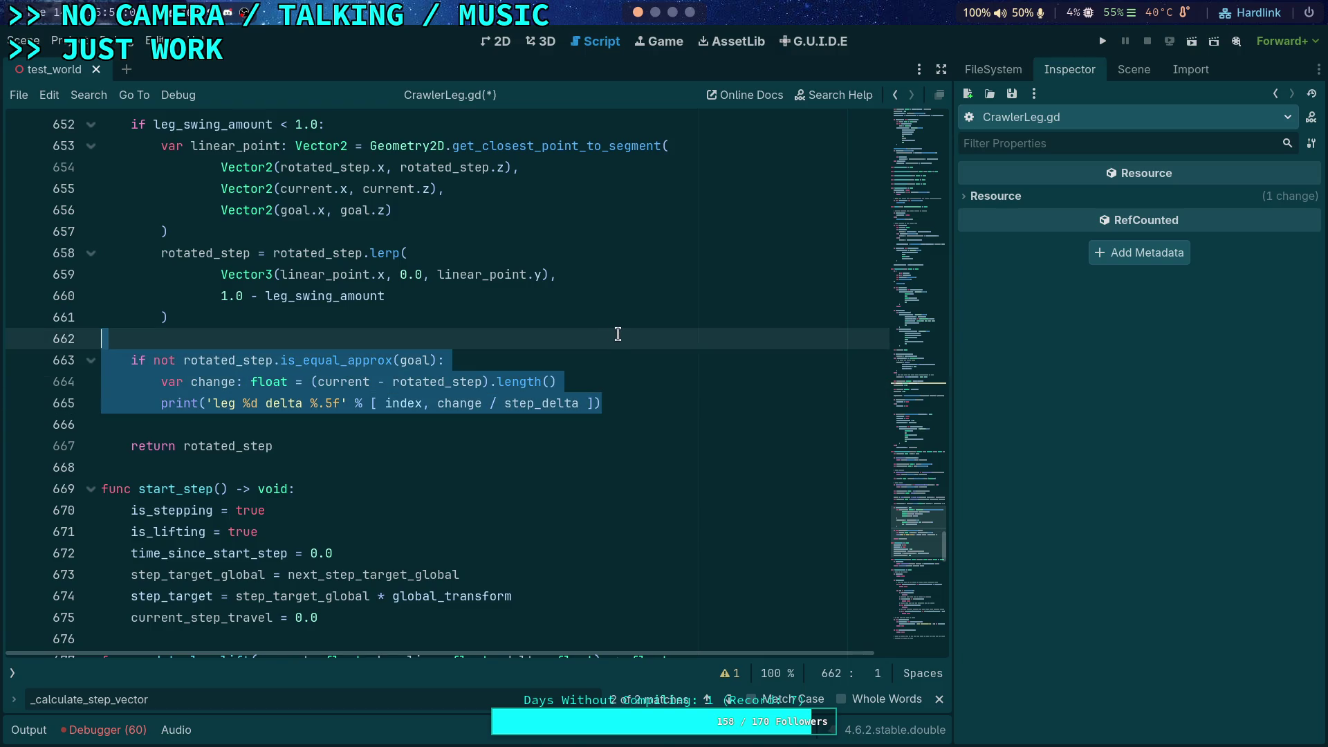
key("BackSpace")
key("BackSpace")
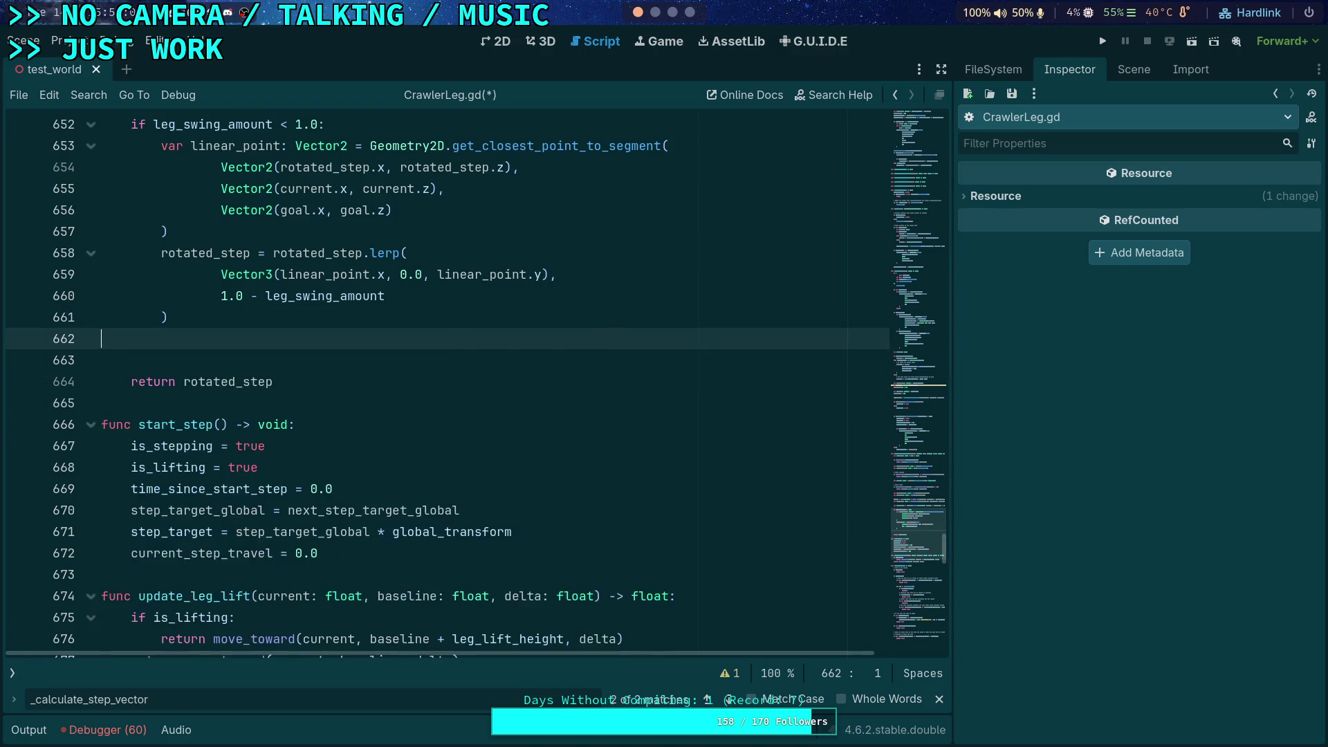
left_click(730, 699)
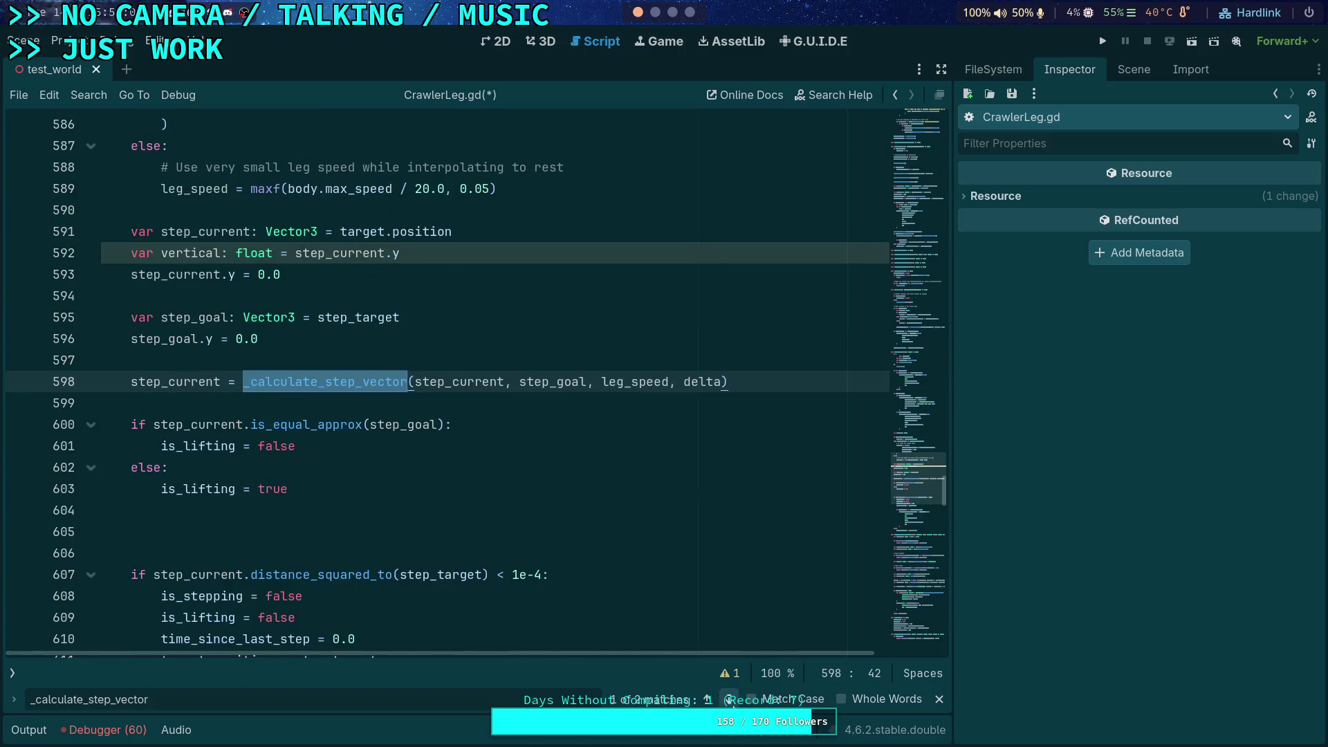
- Turn line 598 into a 'var new_step' declaration instead of assigning step_current
key("Home")
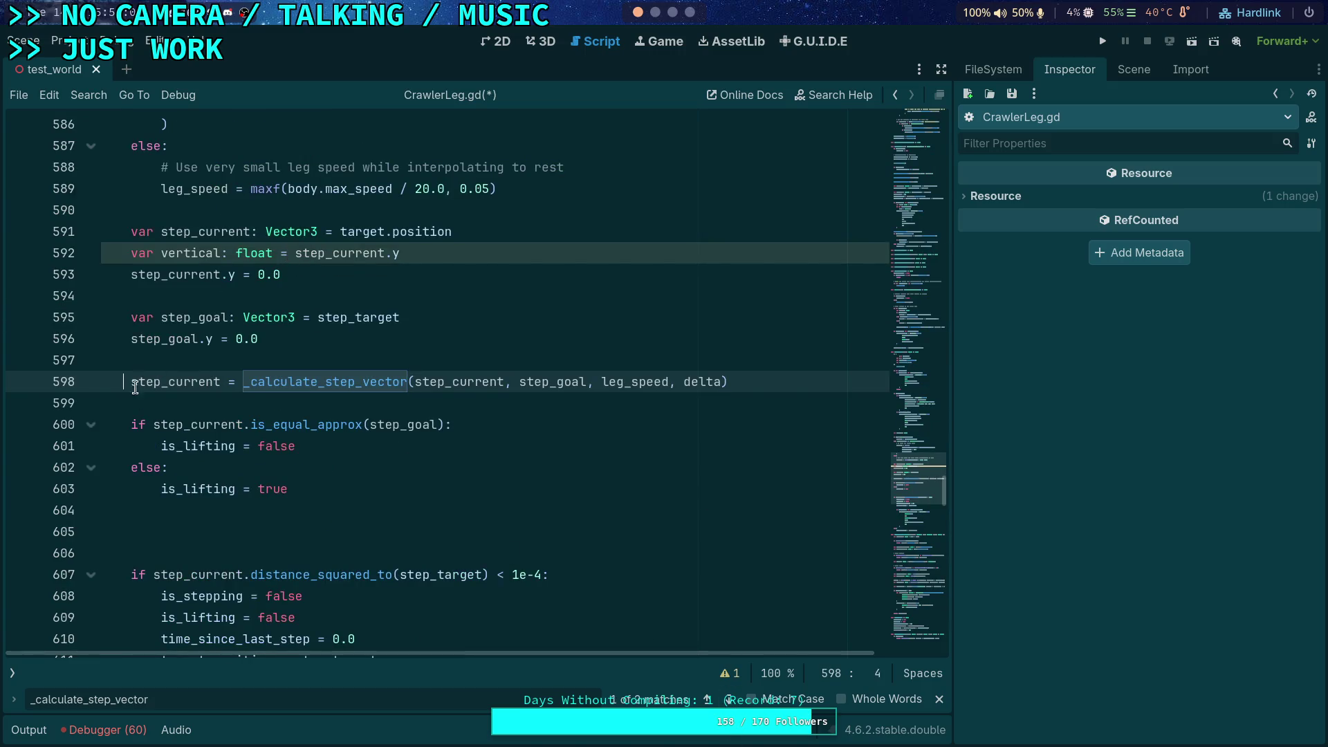
type("v")
key("Escape")
type("ar new")
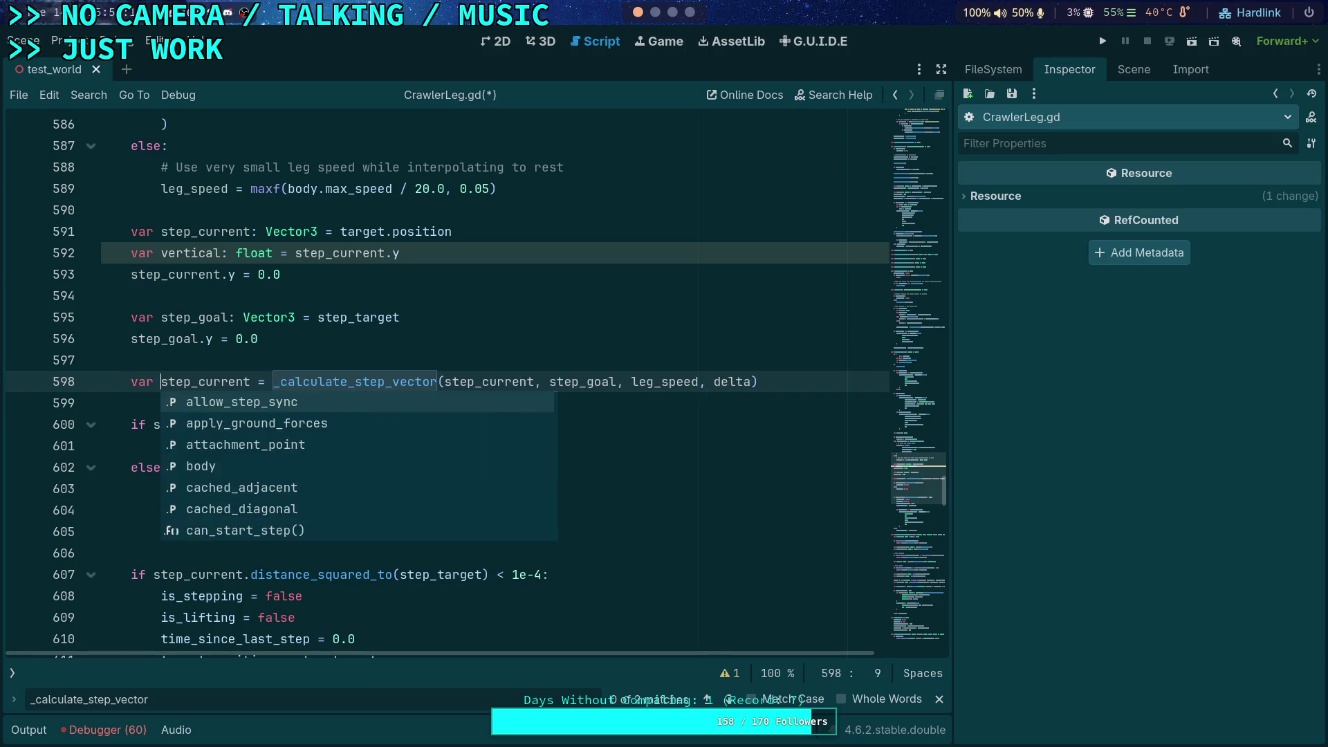
key("Delete")
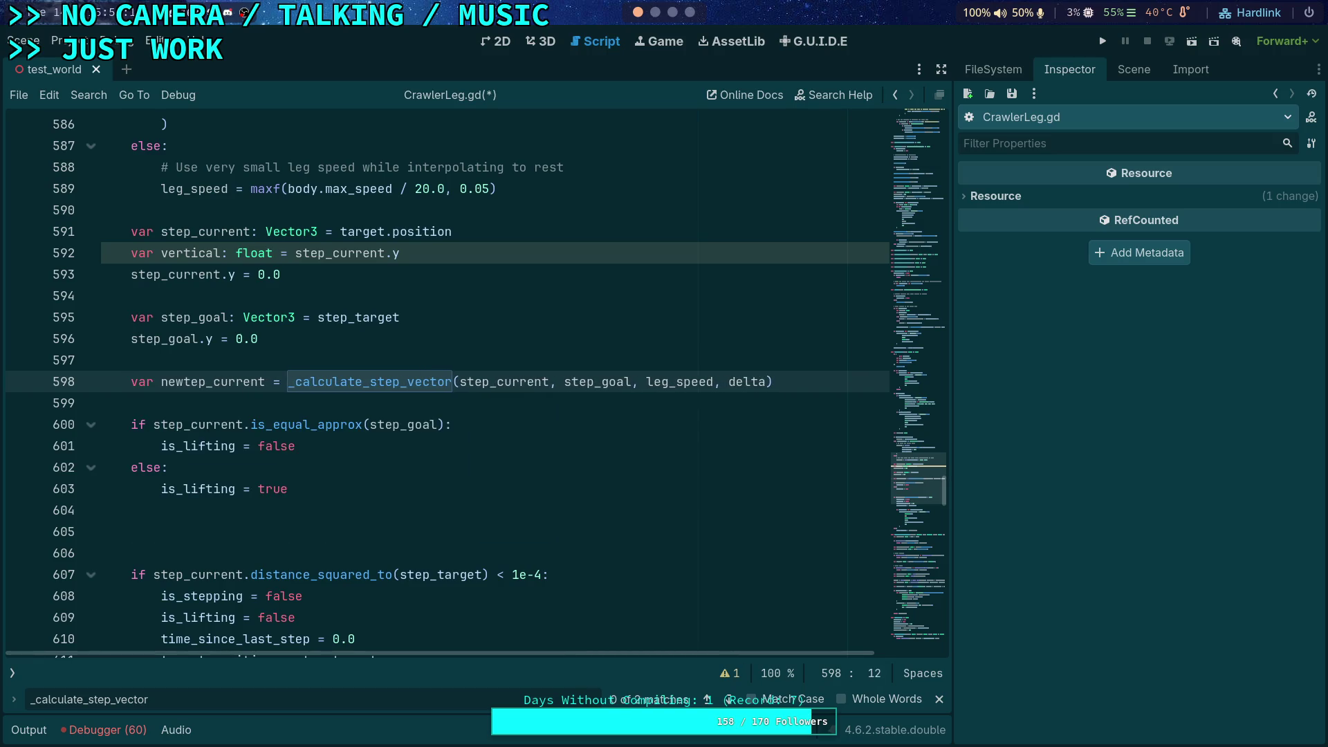
key("Delete")
key("Delete")
key("Delete")
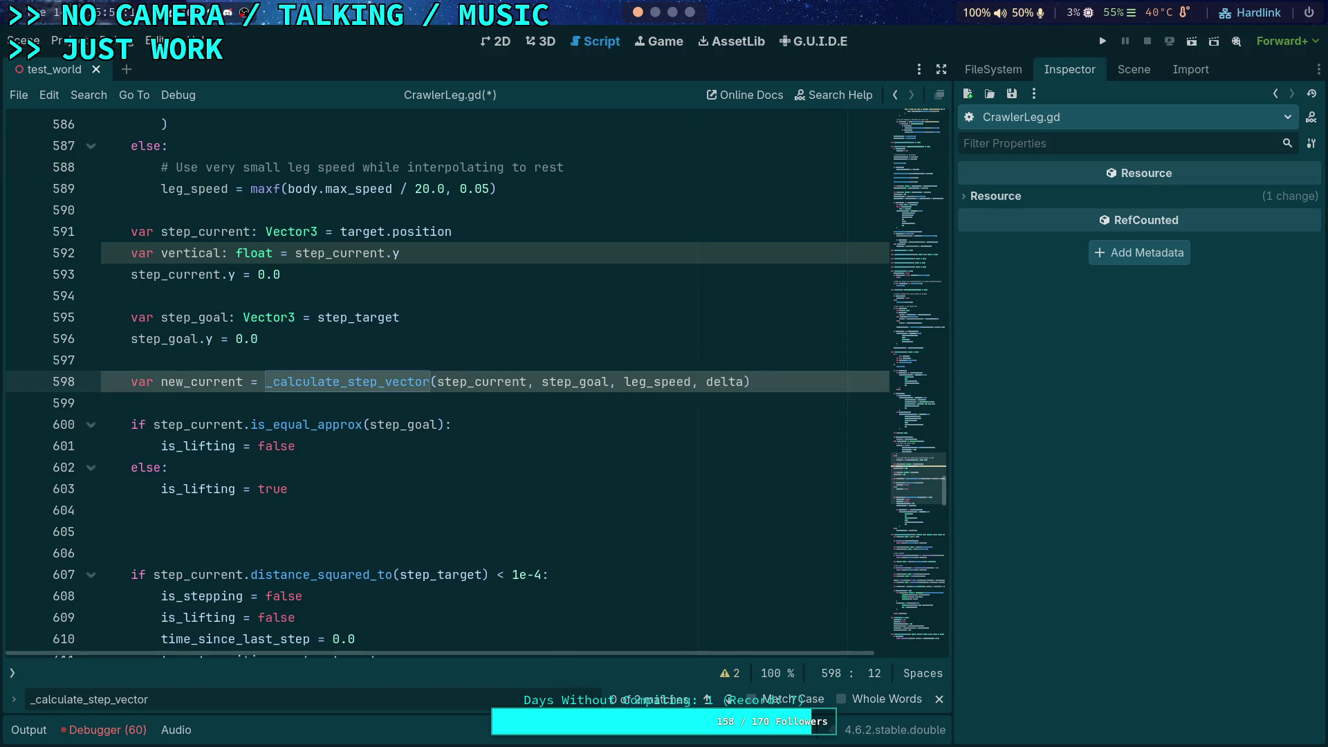
key("Right")
key("Delete")
key("Delete")
key("Delete")
type("step")
- Replace step_current with new_step in the distance check (line 607) and else branch (line 623)
scroll(227, 434, "down", 8)
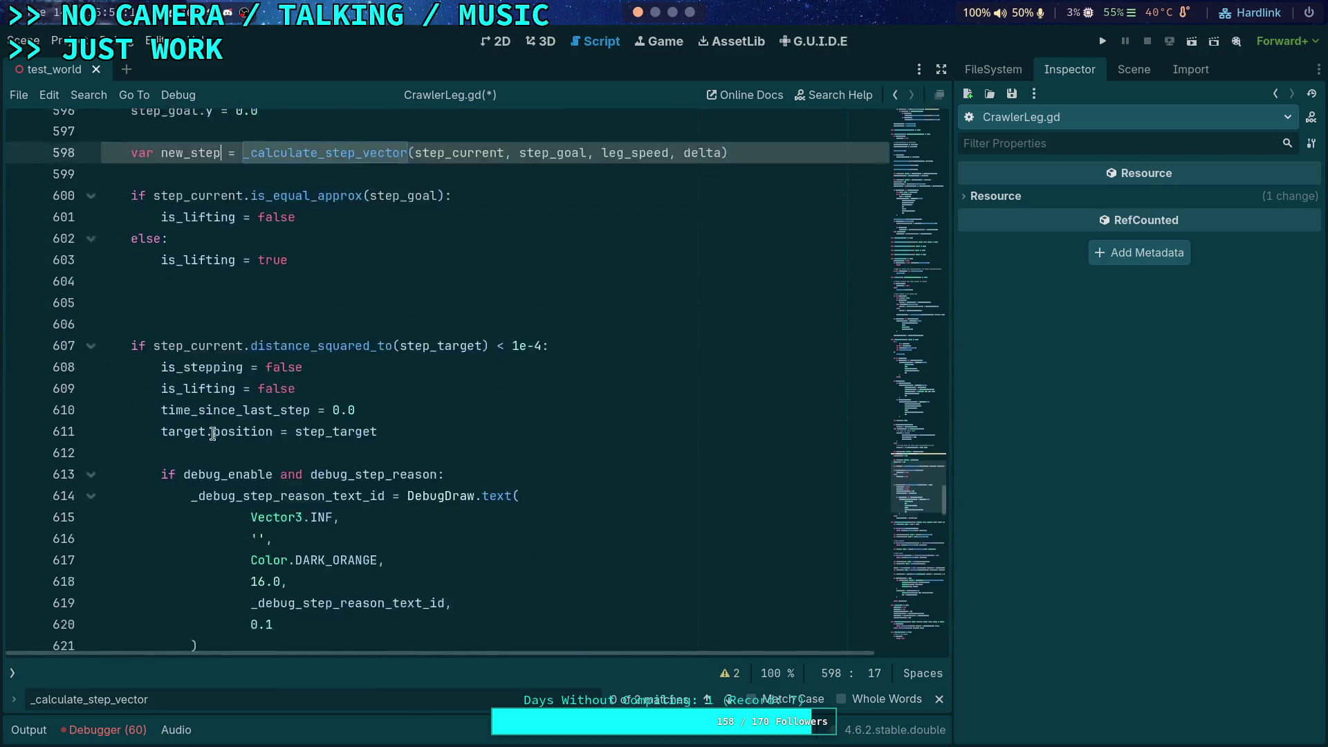
scroll(227, 434, "up", 10)
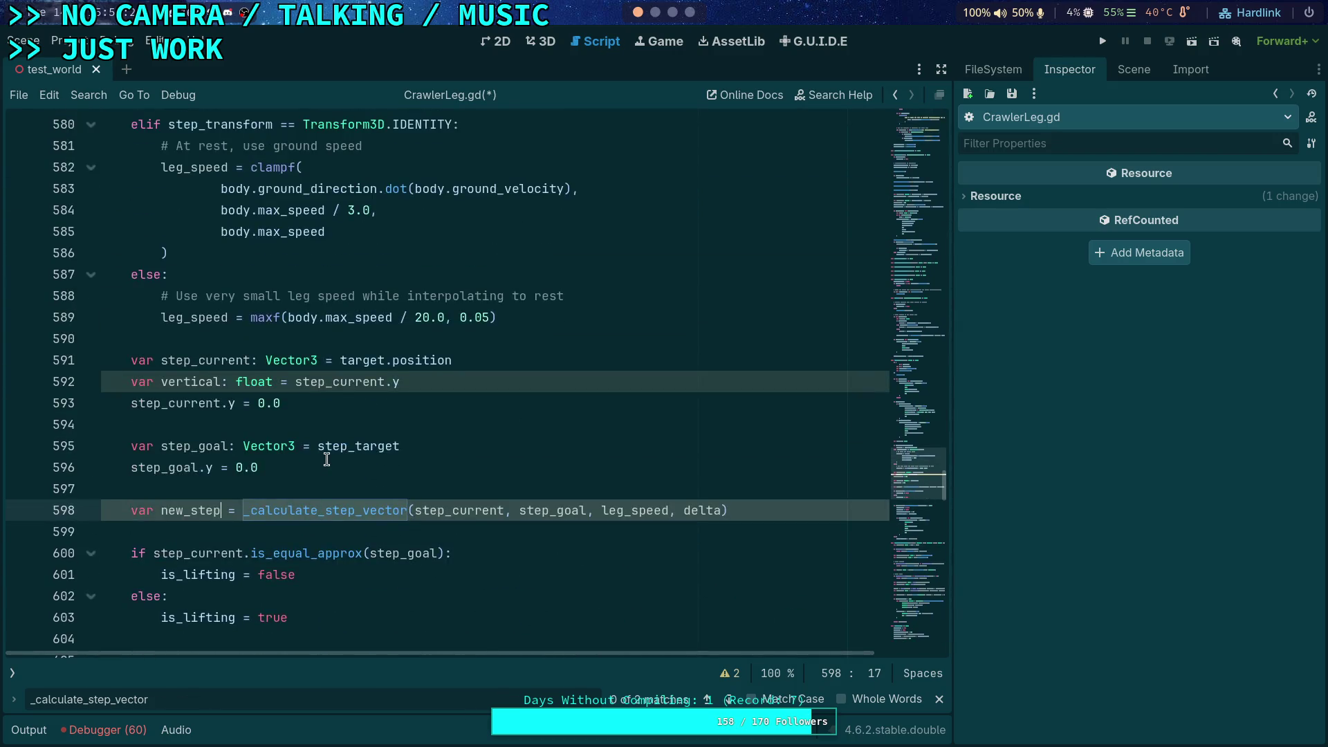
scroll(327, 460, "down", 4)
double_click(214, 448)
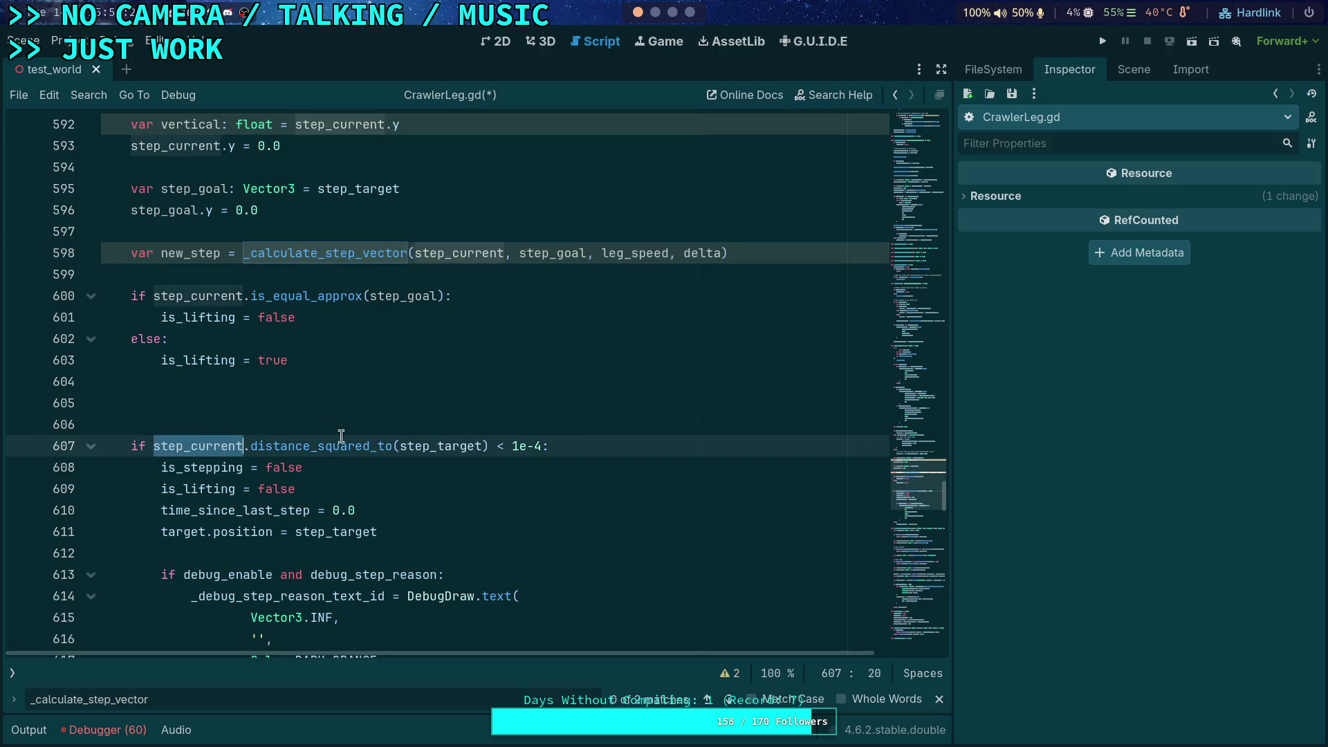
scroll(415, 435, "down", 5)
scroll(431, 433, "up", 2)
double_click(343, 596)
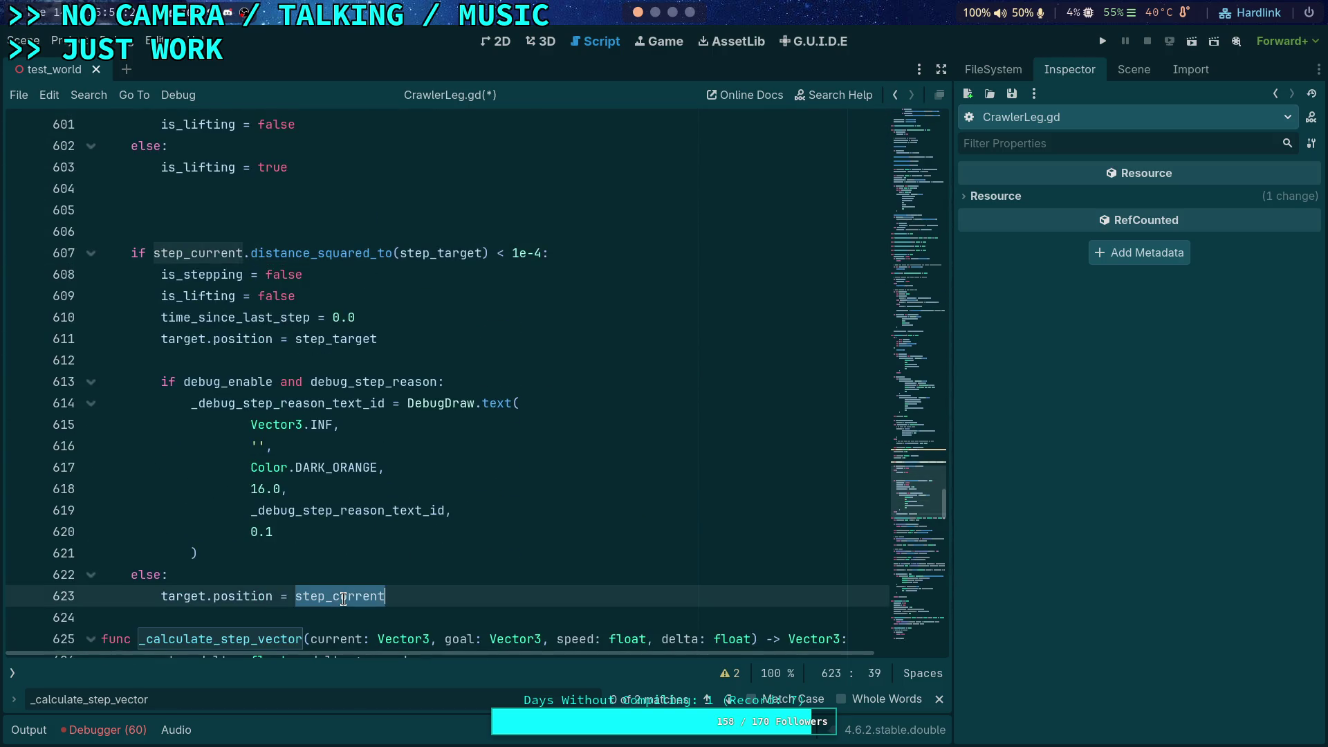
type("new_step")
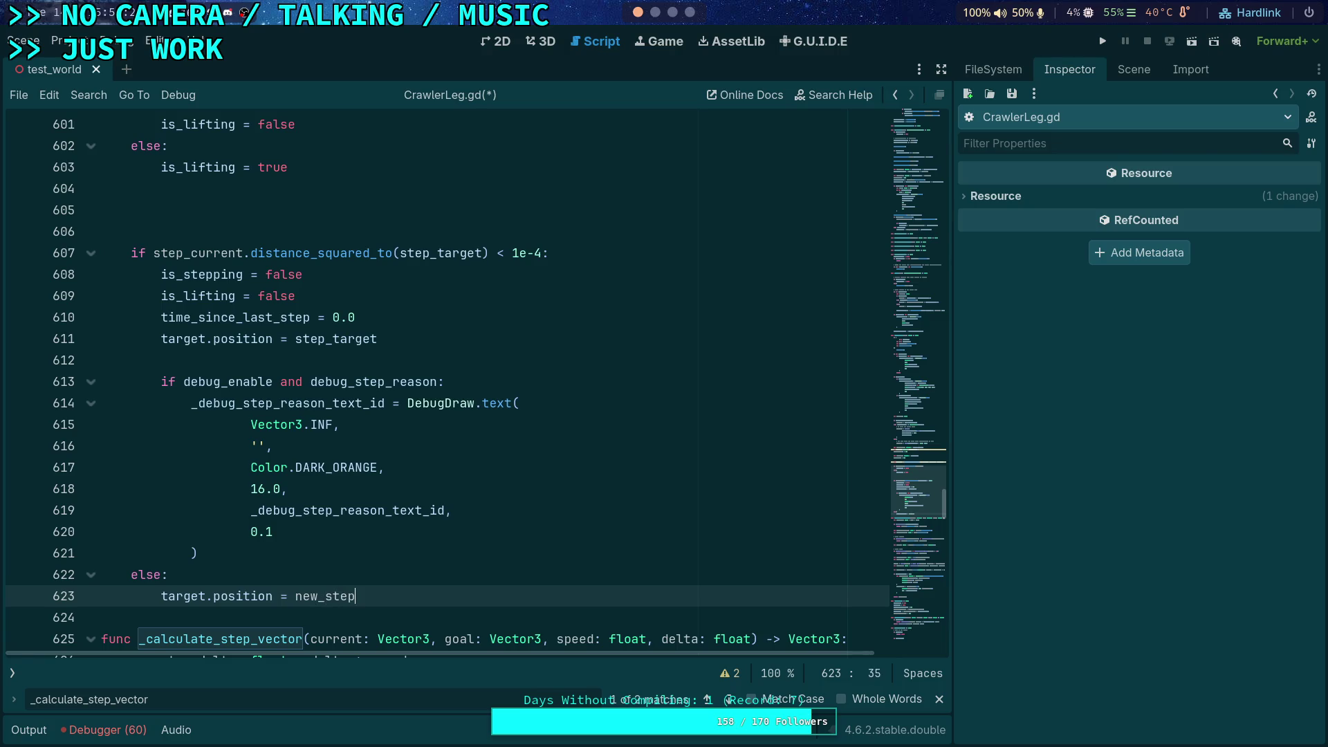
double_click(329, 599)
double_click(187, 251)
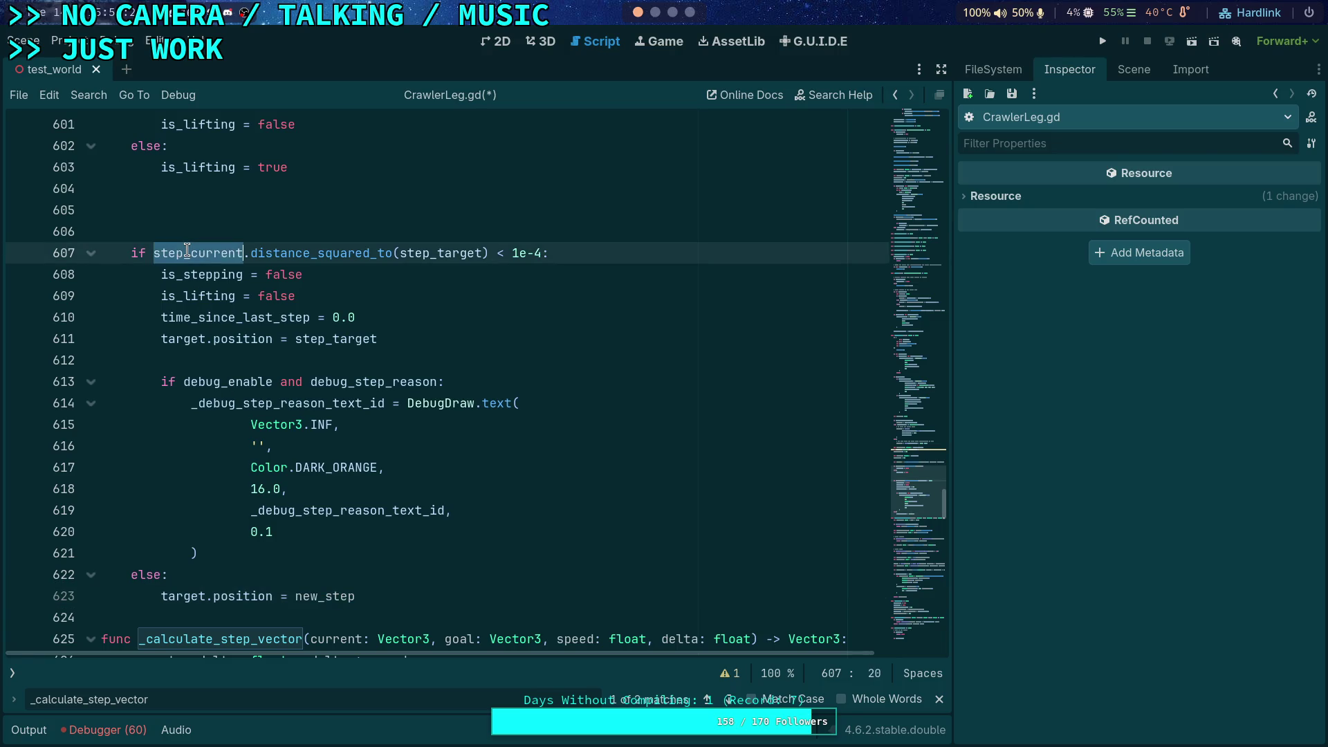
type("new_step")
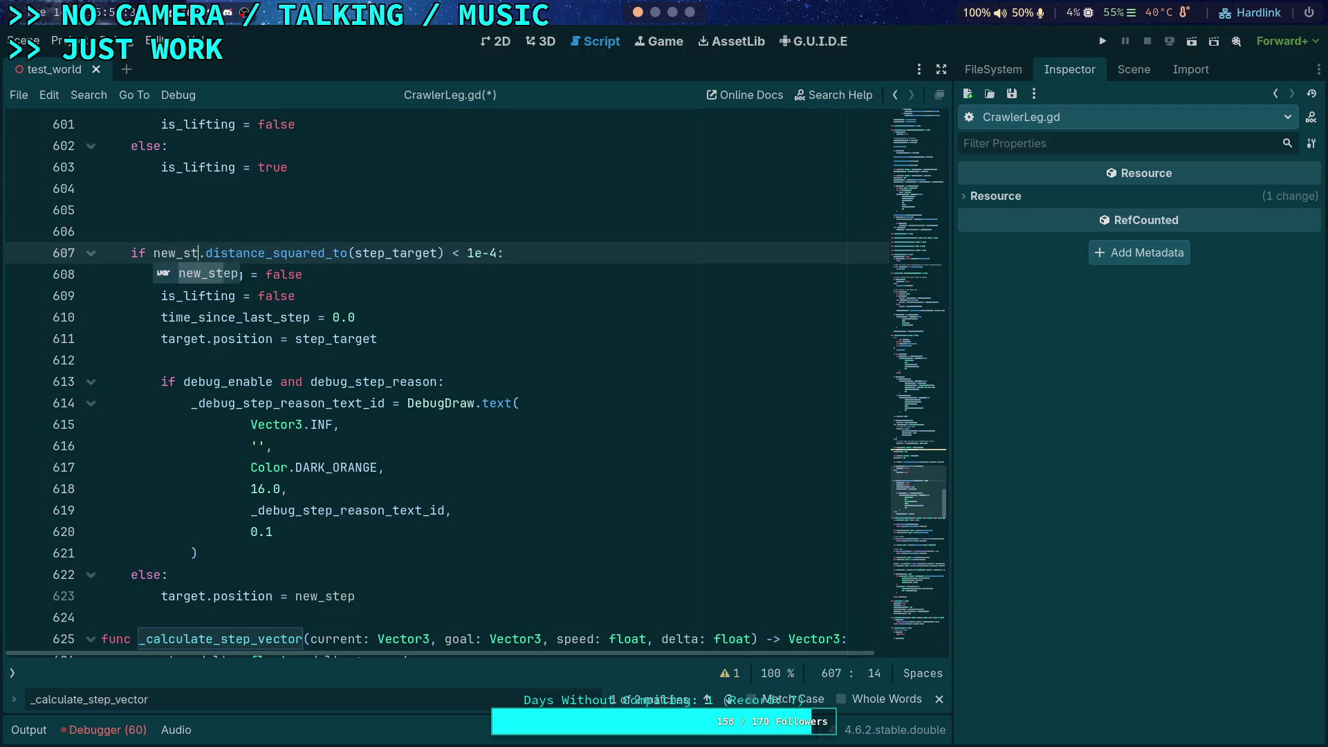
double_click(184, 253)
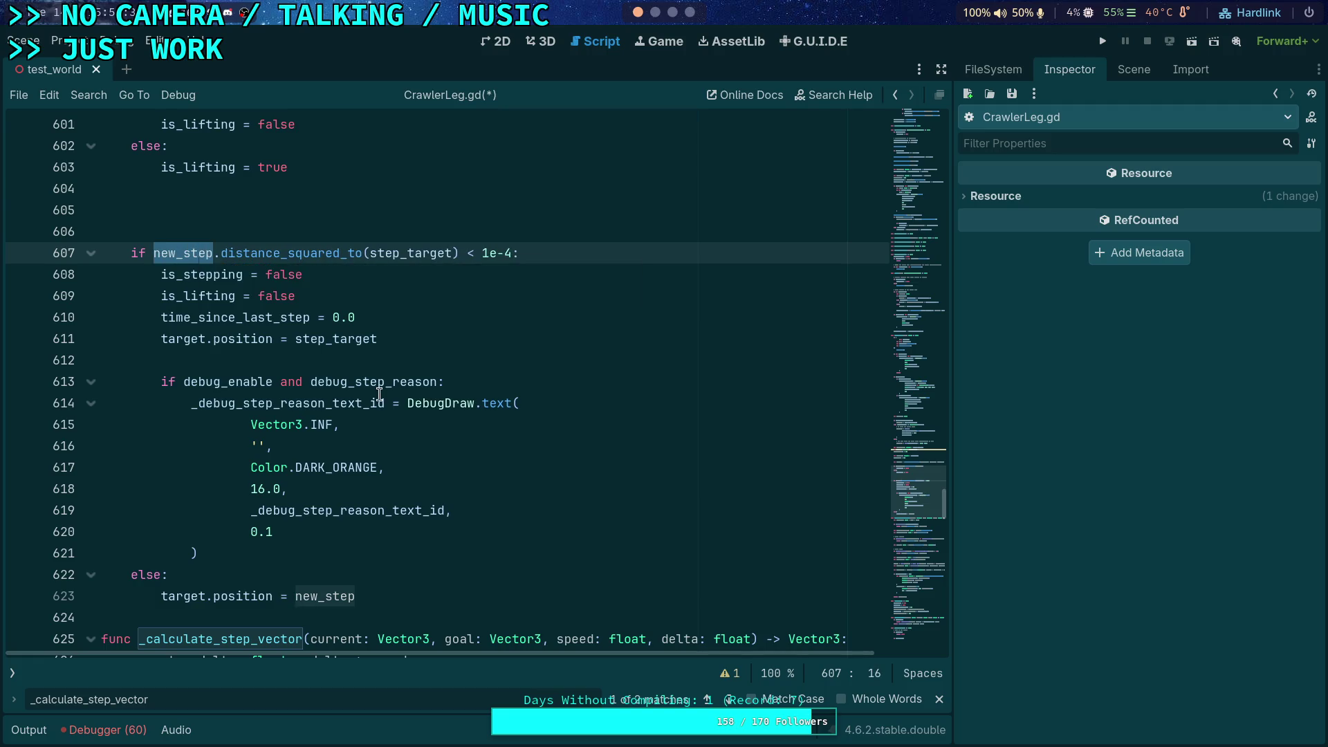
- Type new_step as ': Vector3' on line 598 and close the text search
scroll(322, 354, "up", 4)
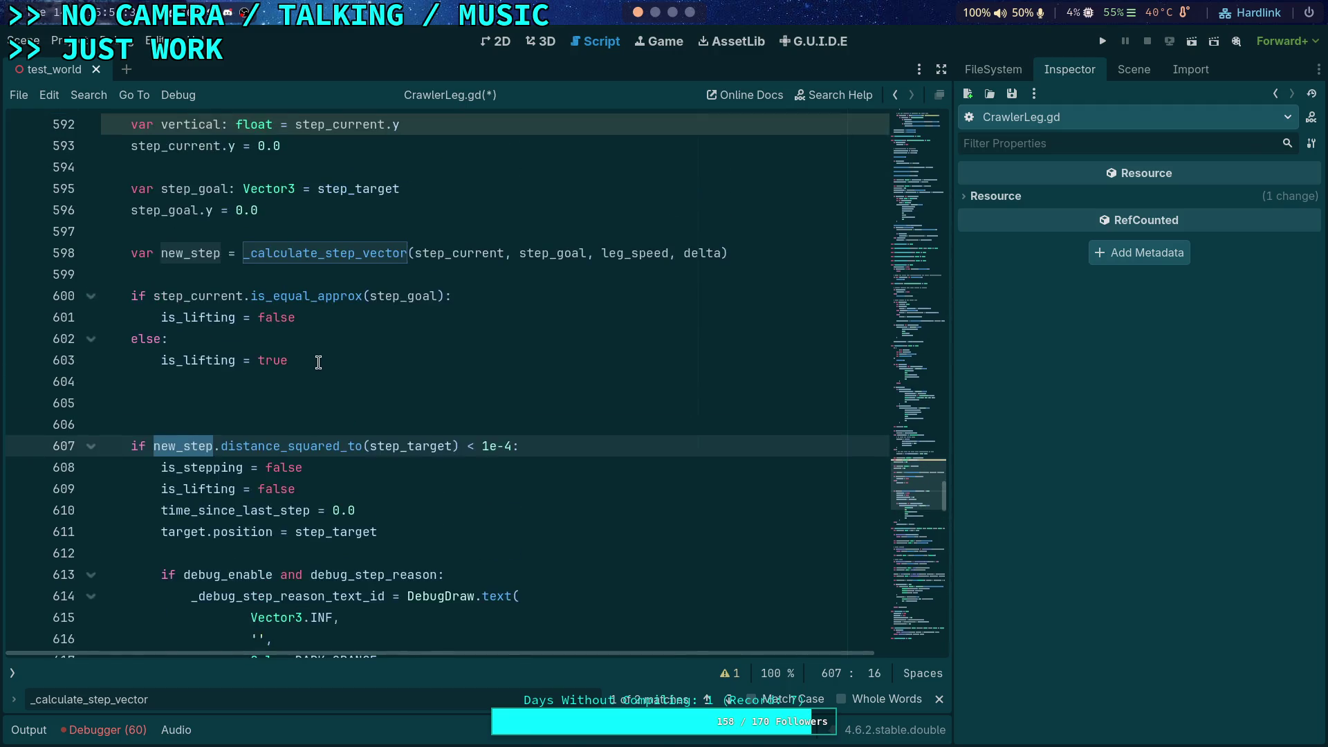
left_click(222, 317)
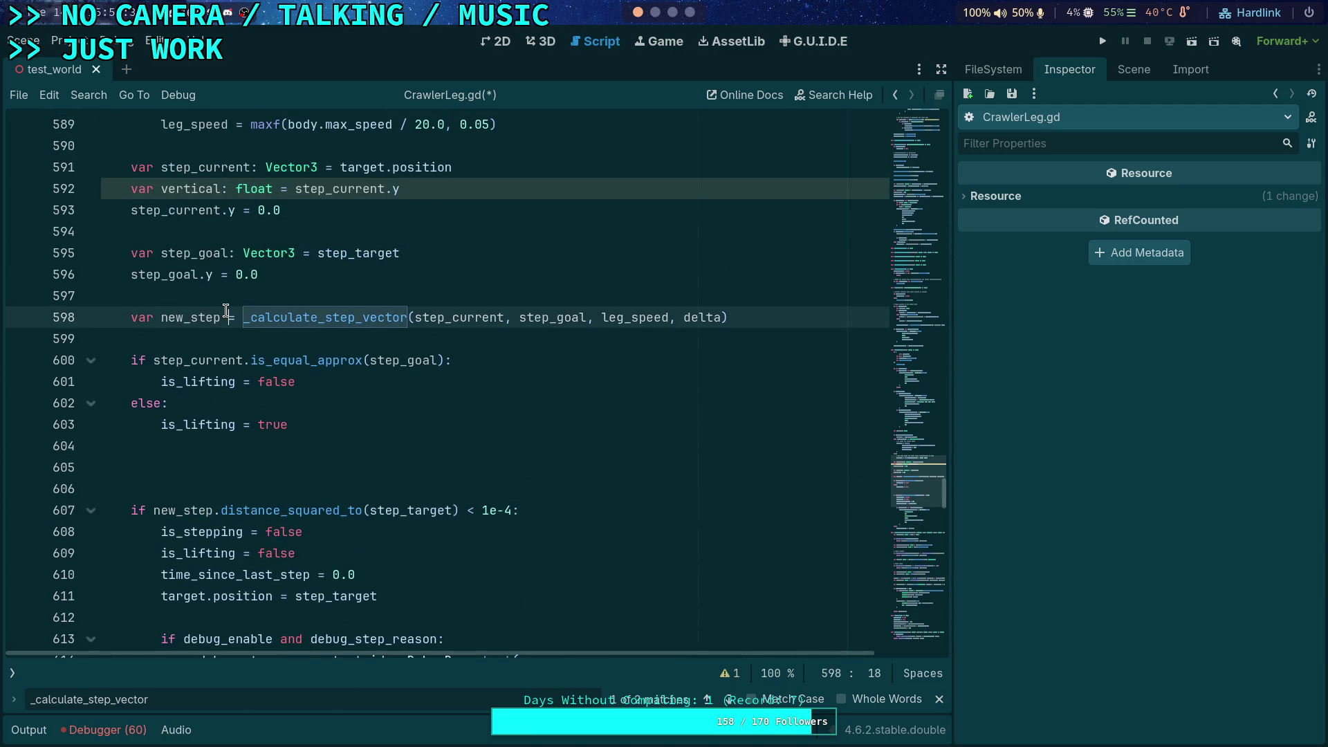
type(": Vecto")
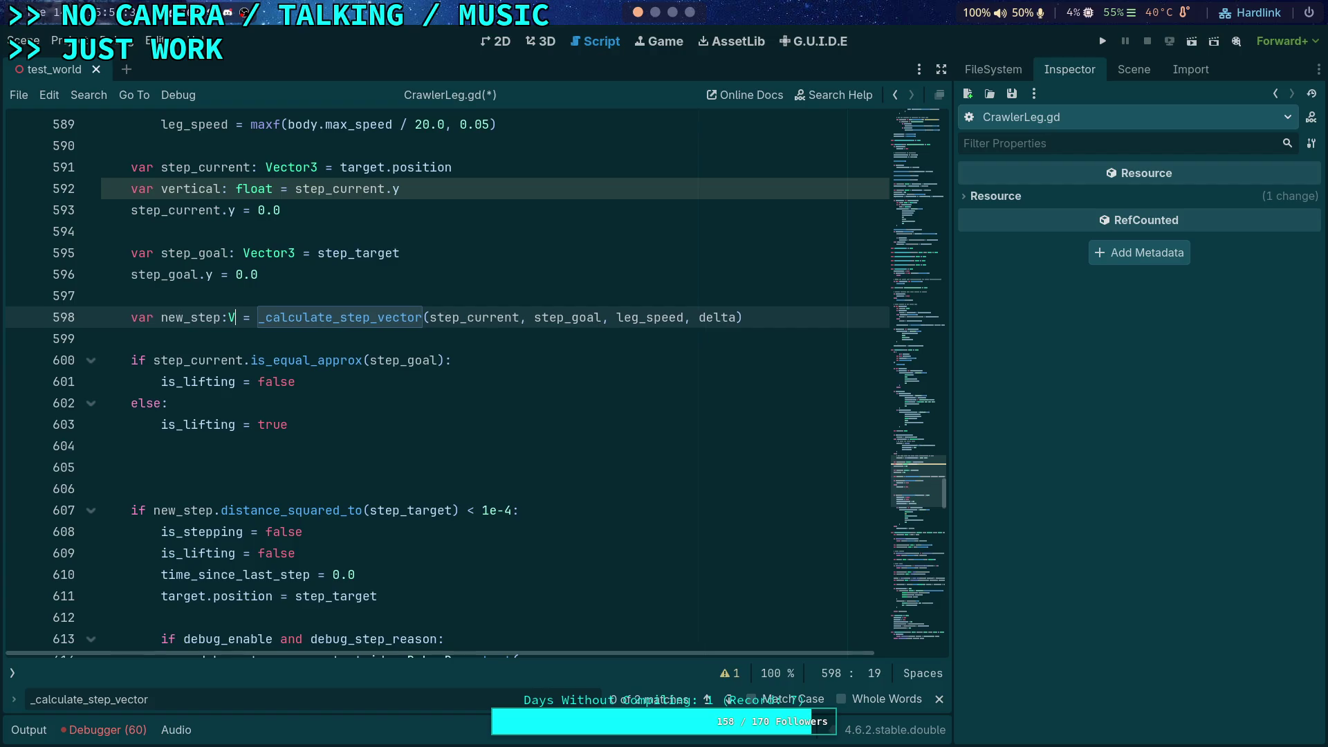
type("r3")
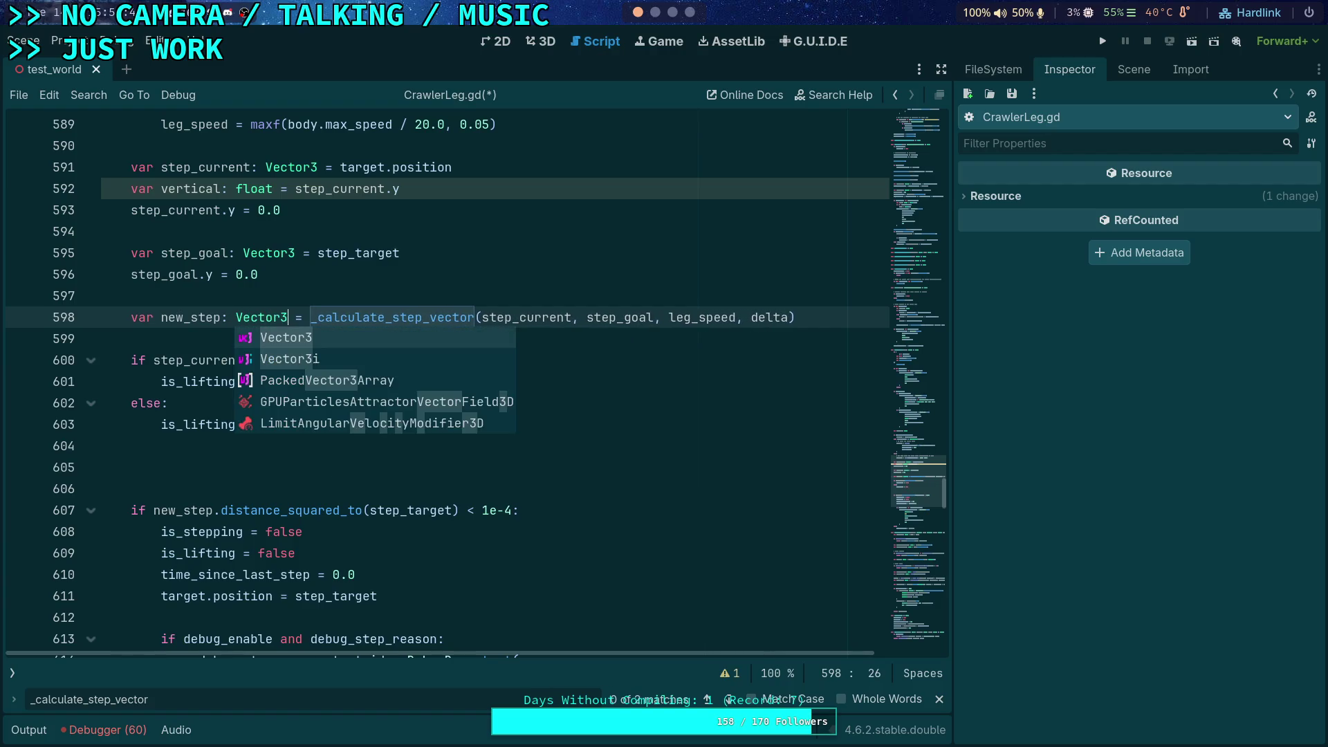
left_click(290, 231)
left_click(325, 472)
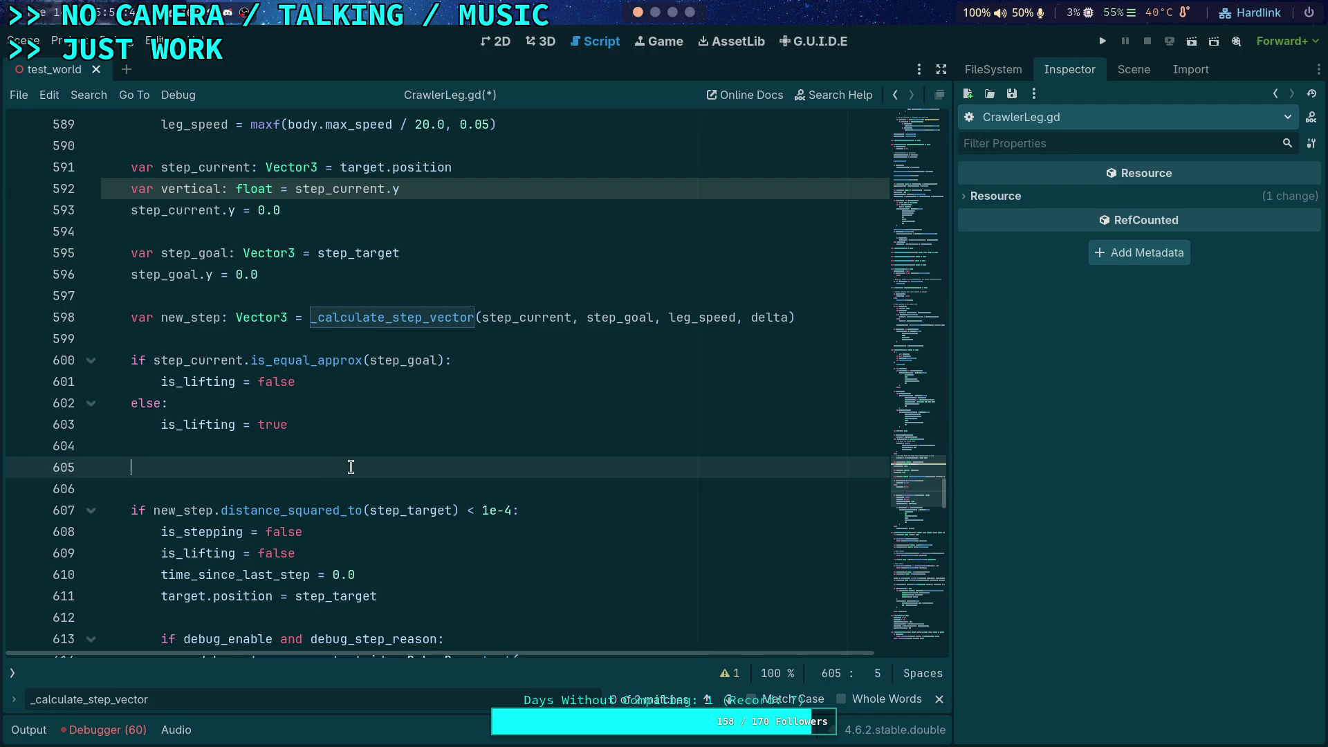
left_click(939, 699)
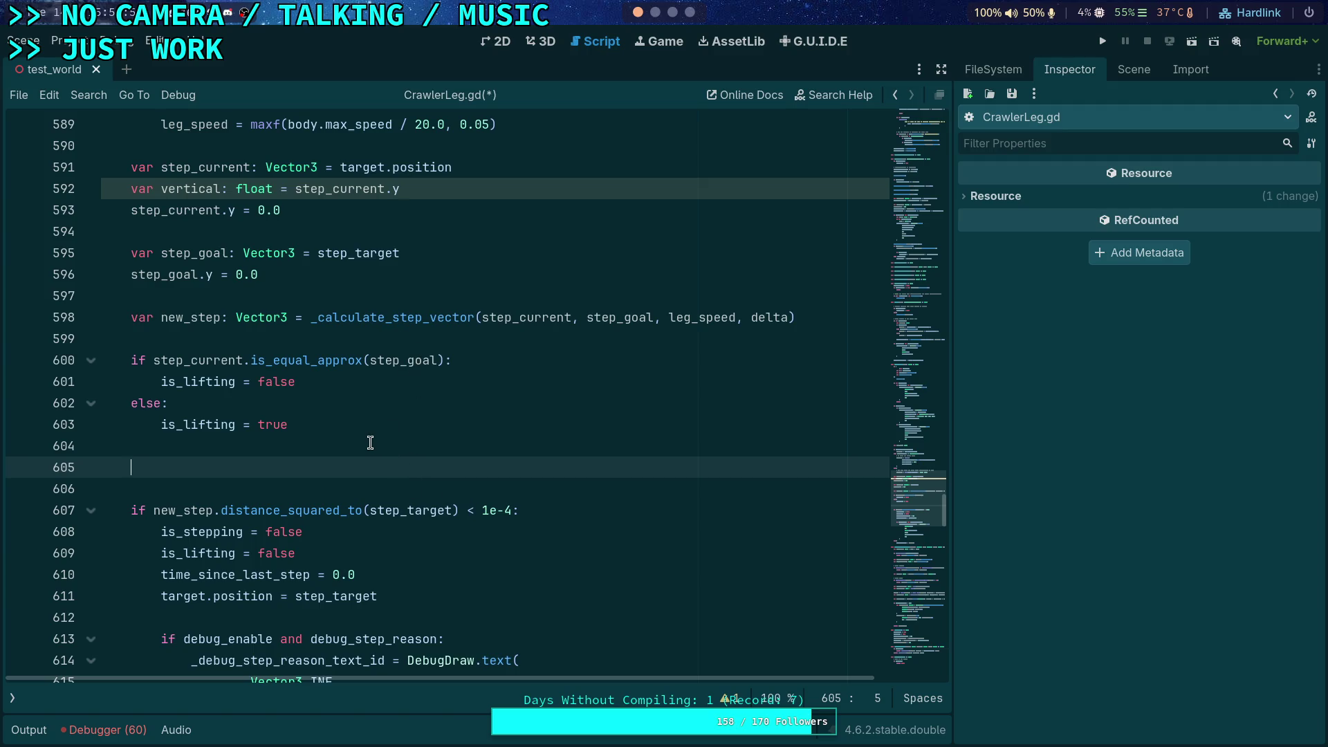
left_click_drag(318, 425, 138, 360)
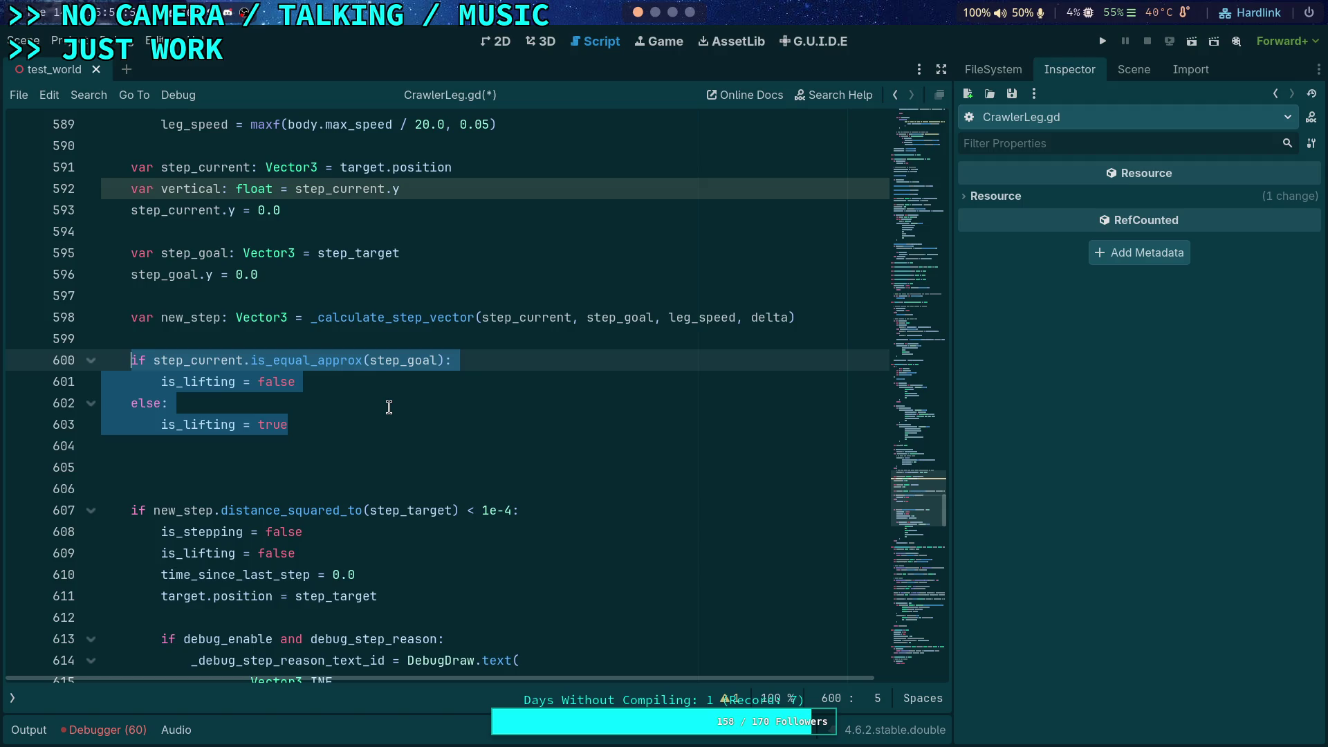
- Add an indented line 600 above the is_lifting check and begin it with 'var'
double_click(194, 381)
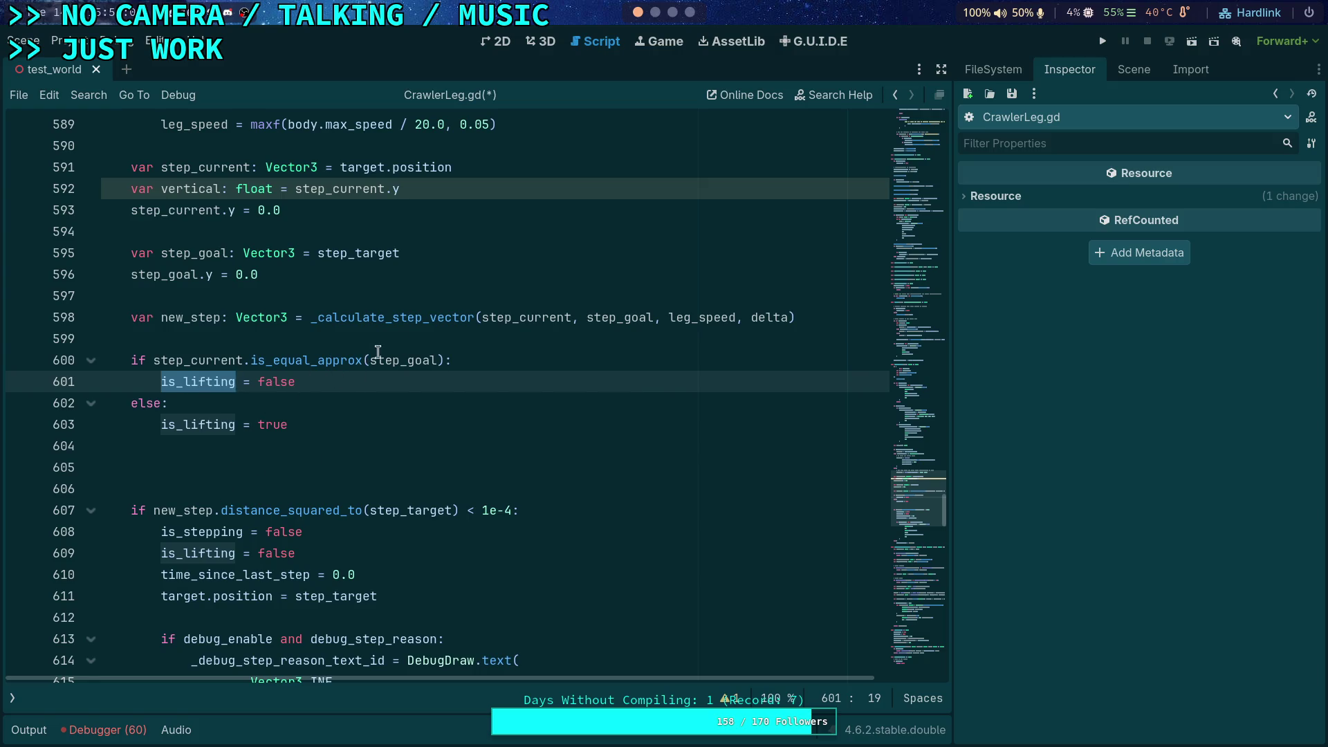
left_click(442, 334)
key("Return")
key("Return")
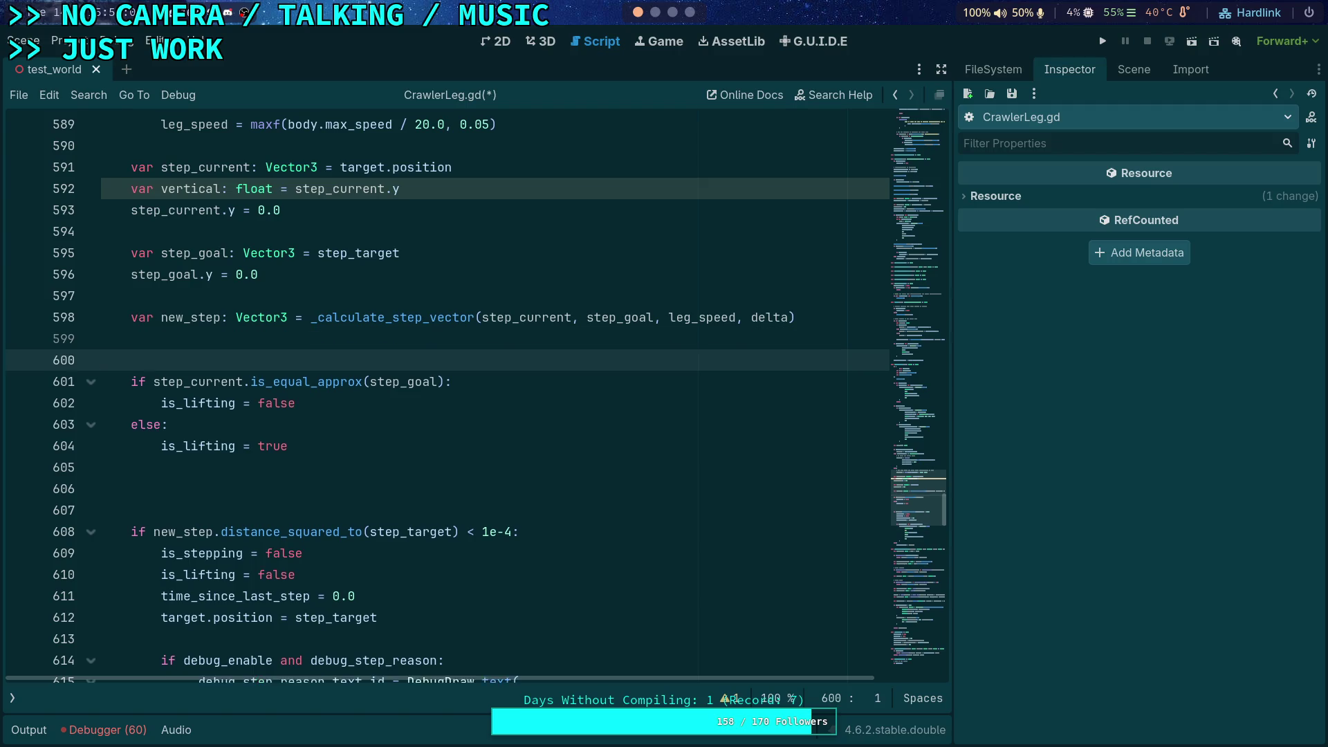
key("Up")
key("Tab")
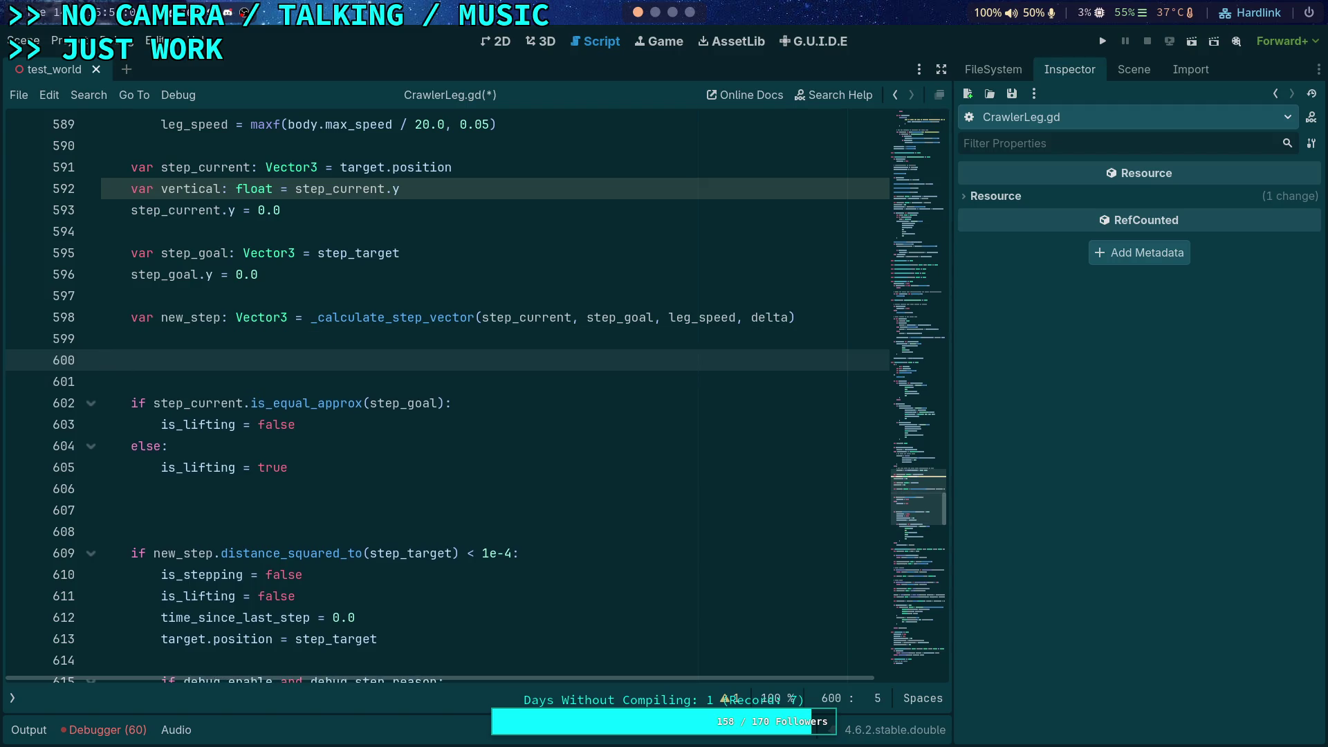
type("var")
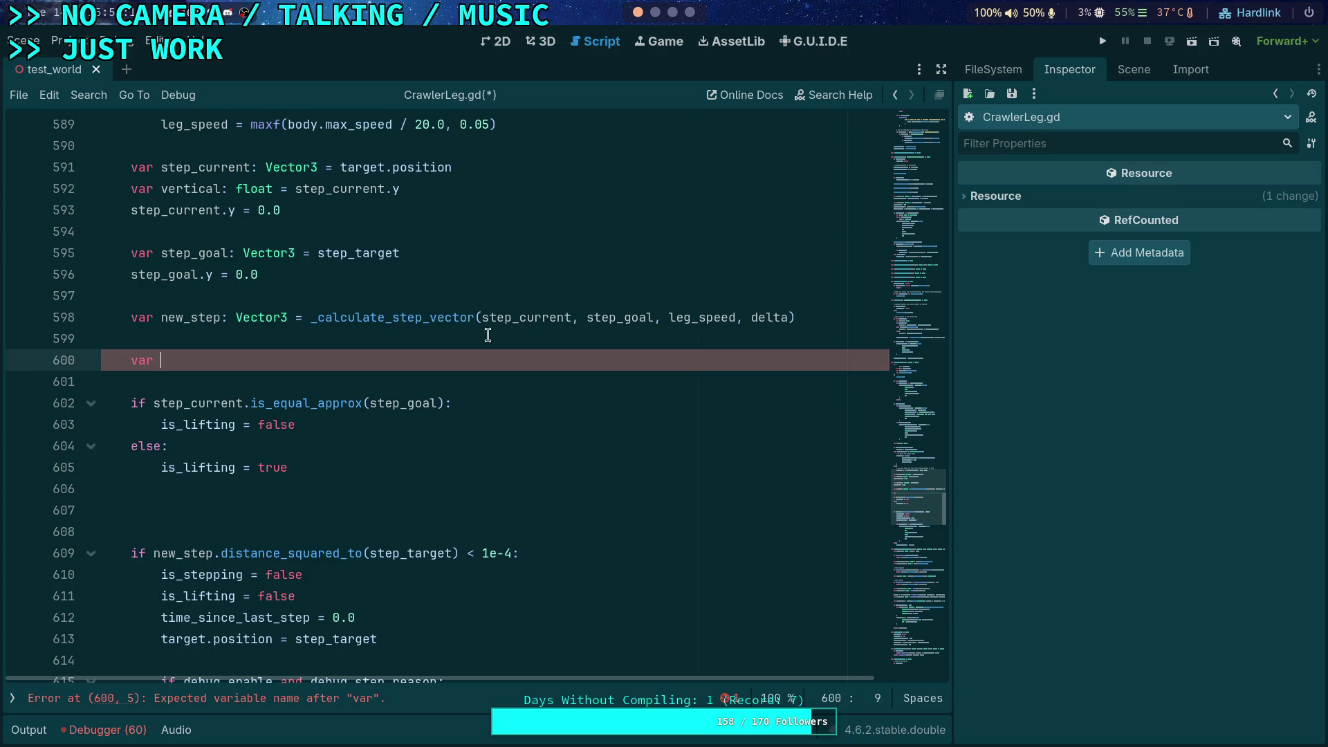
- Scroll down to start_step and select the current_step_travel assignment on line 673
scroll(454, 332, "down", 19)
scroll(518, 475, "down", 5)
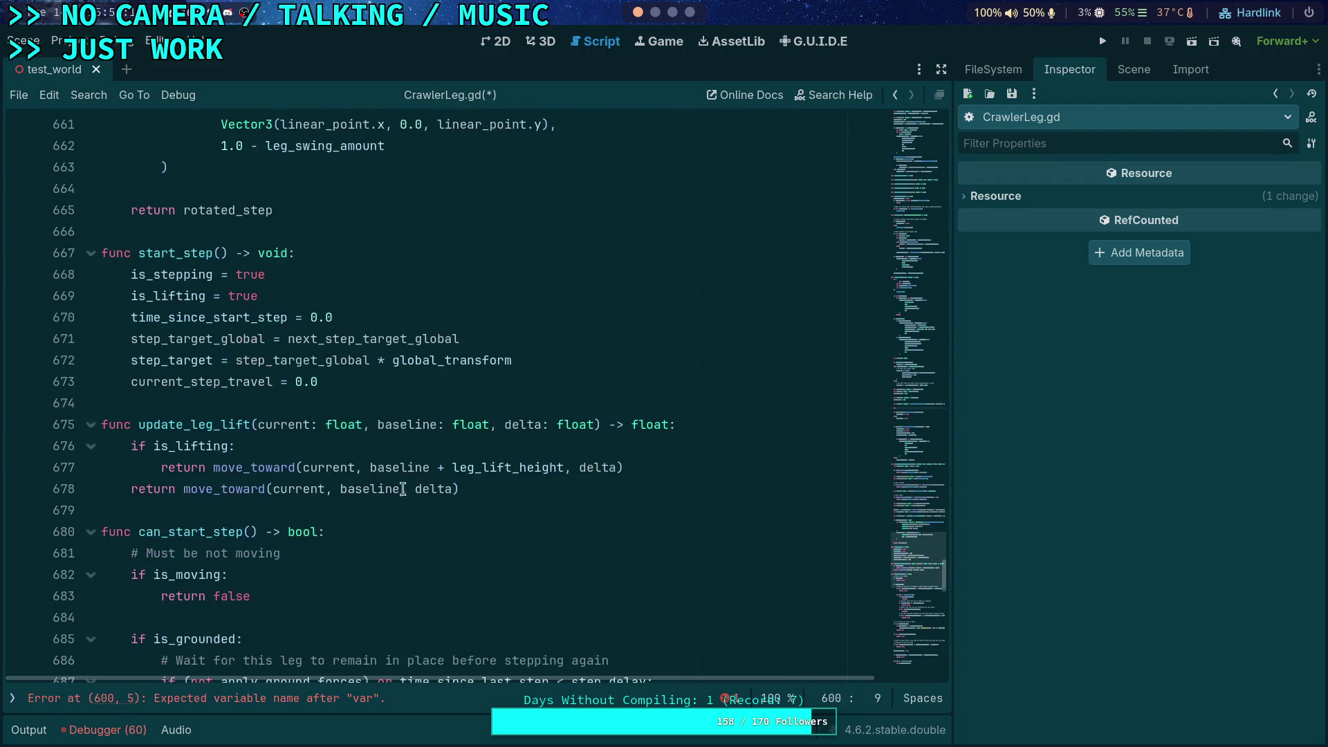
double_click(200, 381)
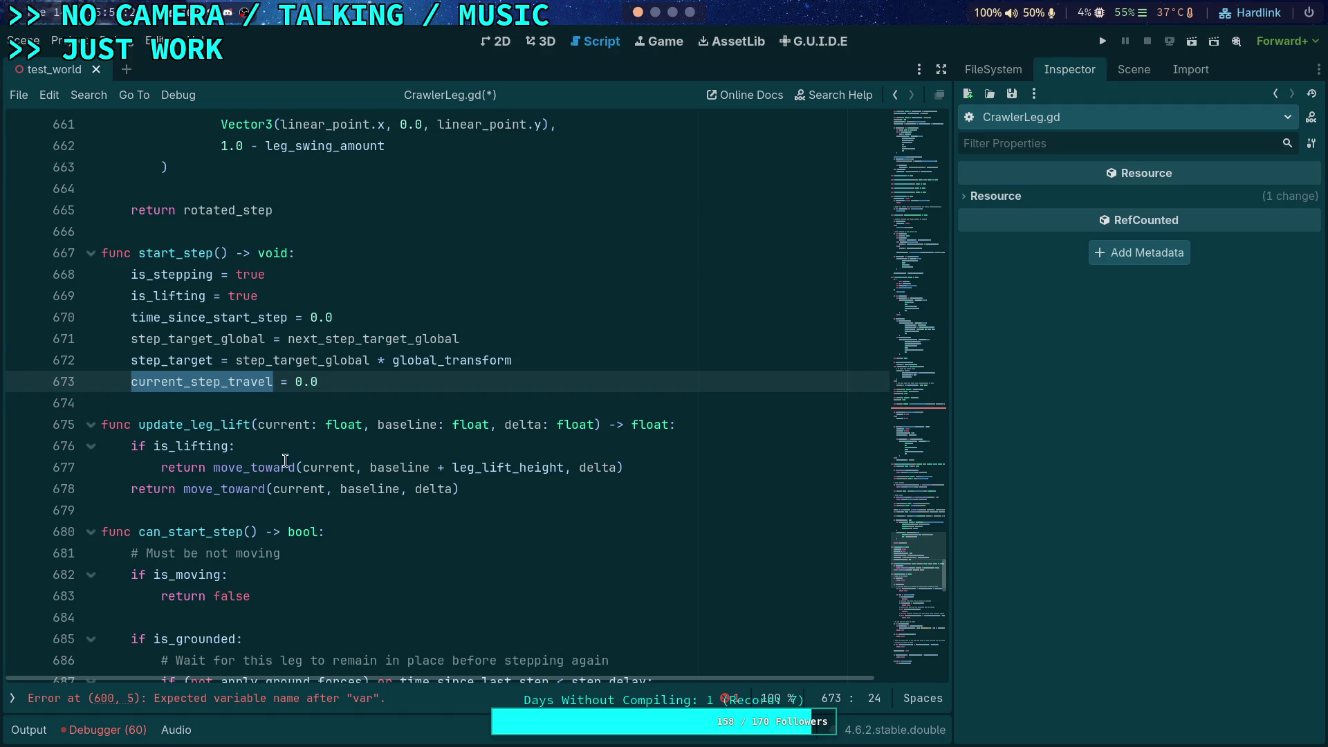
left_click_drag(476, 377, 587, 361)
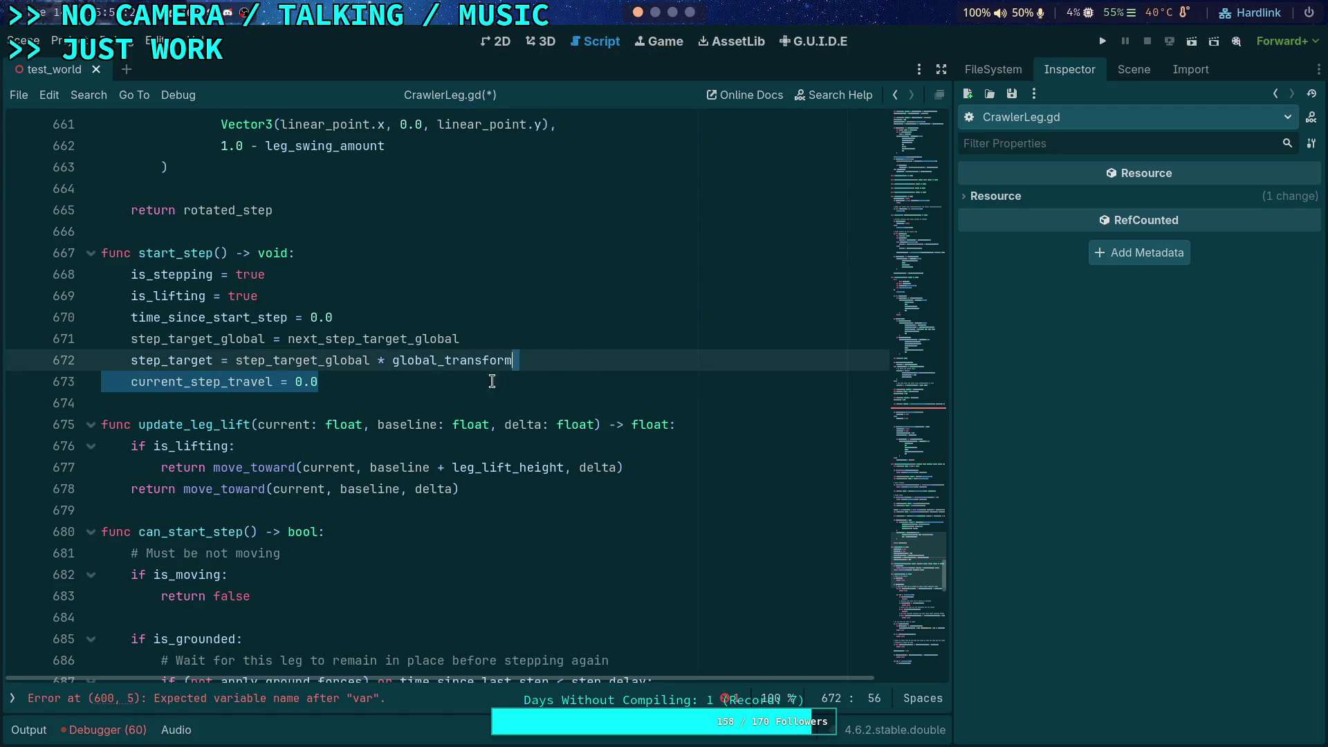
- Rewrite line 673 from 'current_step_travel = 0.0' to 'step_origin = target.position'
double_click(249, 382)
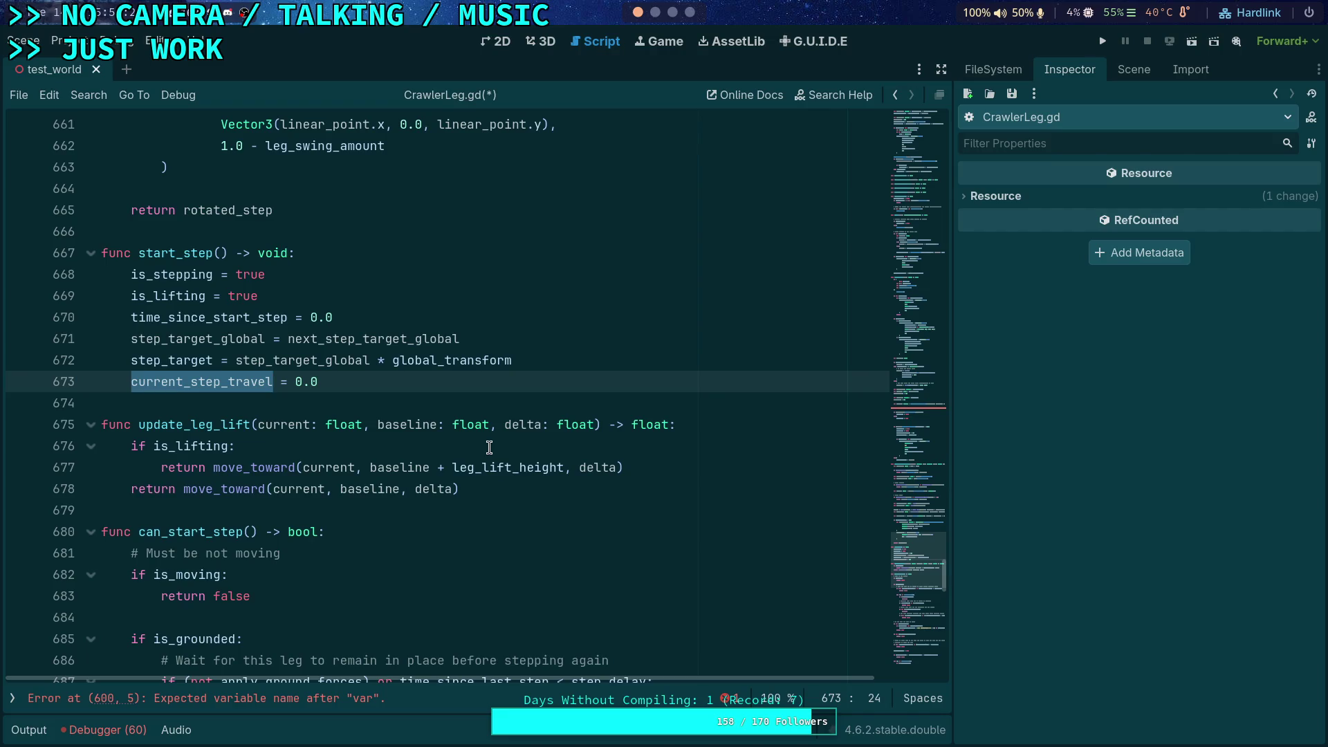
type("initial_step")
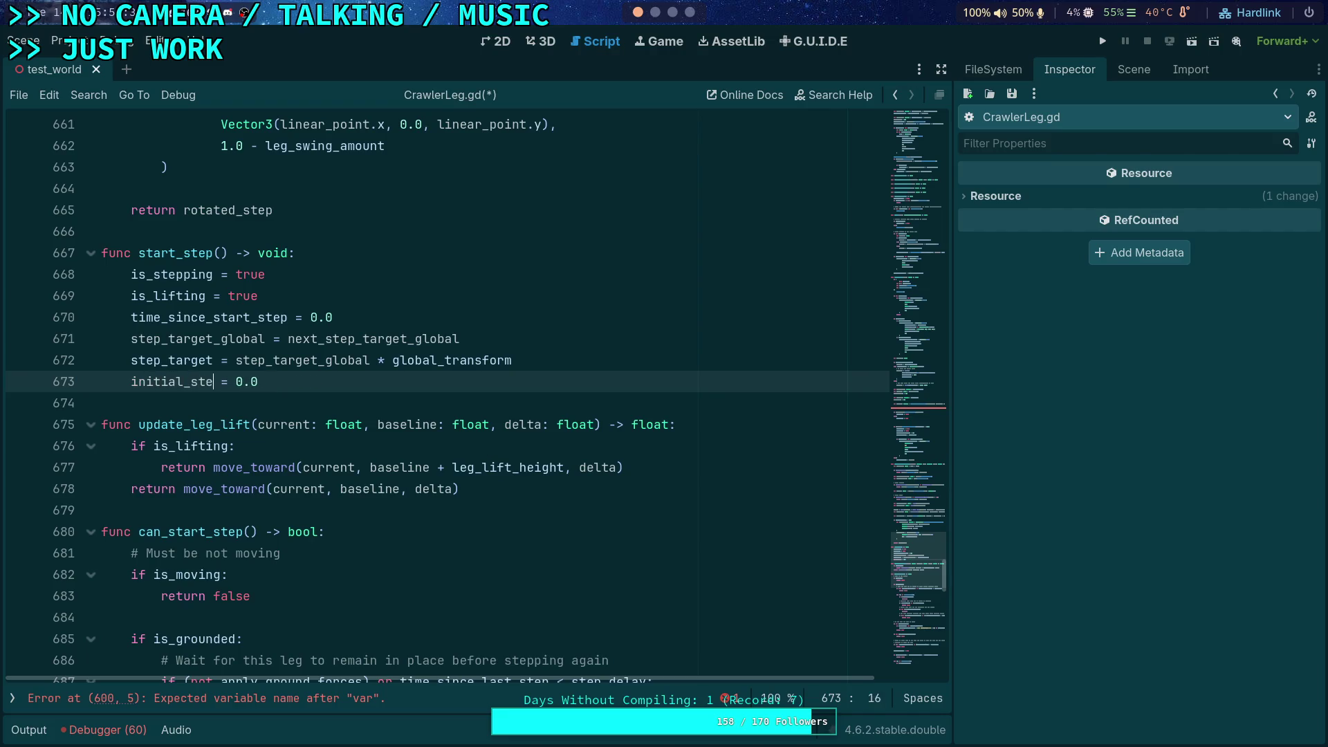
key("End")
key("BackSpace")
key("BackSpace")
key("BackSpace")
key("Left")
key("Left")
key("Left")
key("shift+Left")
key("shift+Left")
key("shift+Left")
type("step_init")
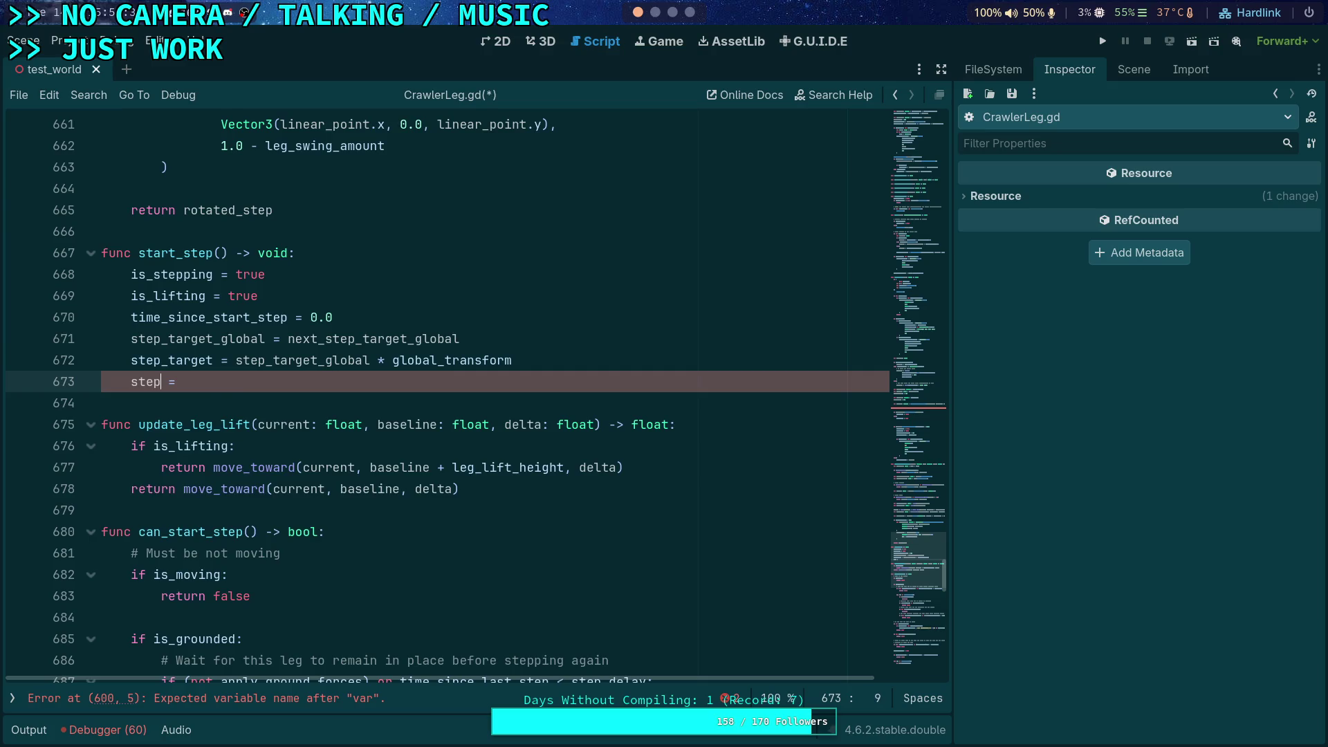
type("ial")
key("BackSpace")
key("BackSpace")
key("BackSpace")
type("origin")
key("Right")
type("target.position")
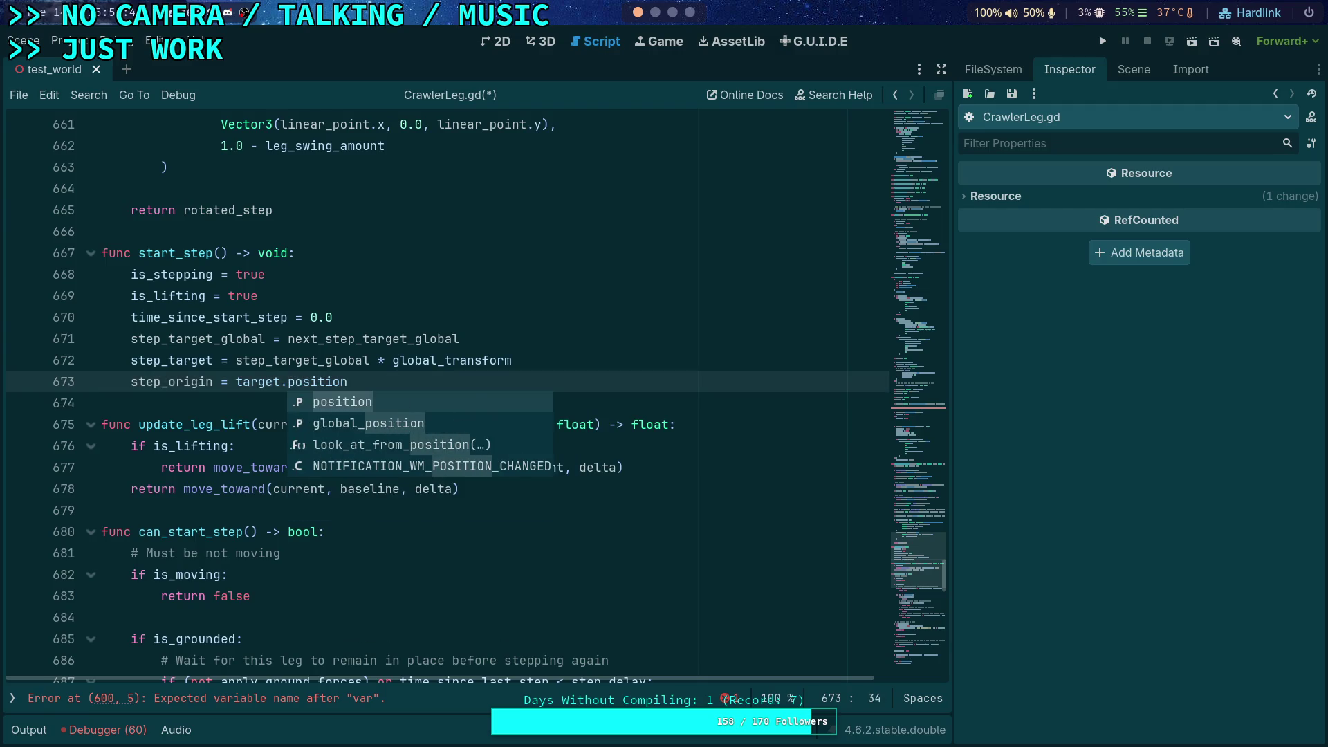
key("Escape")
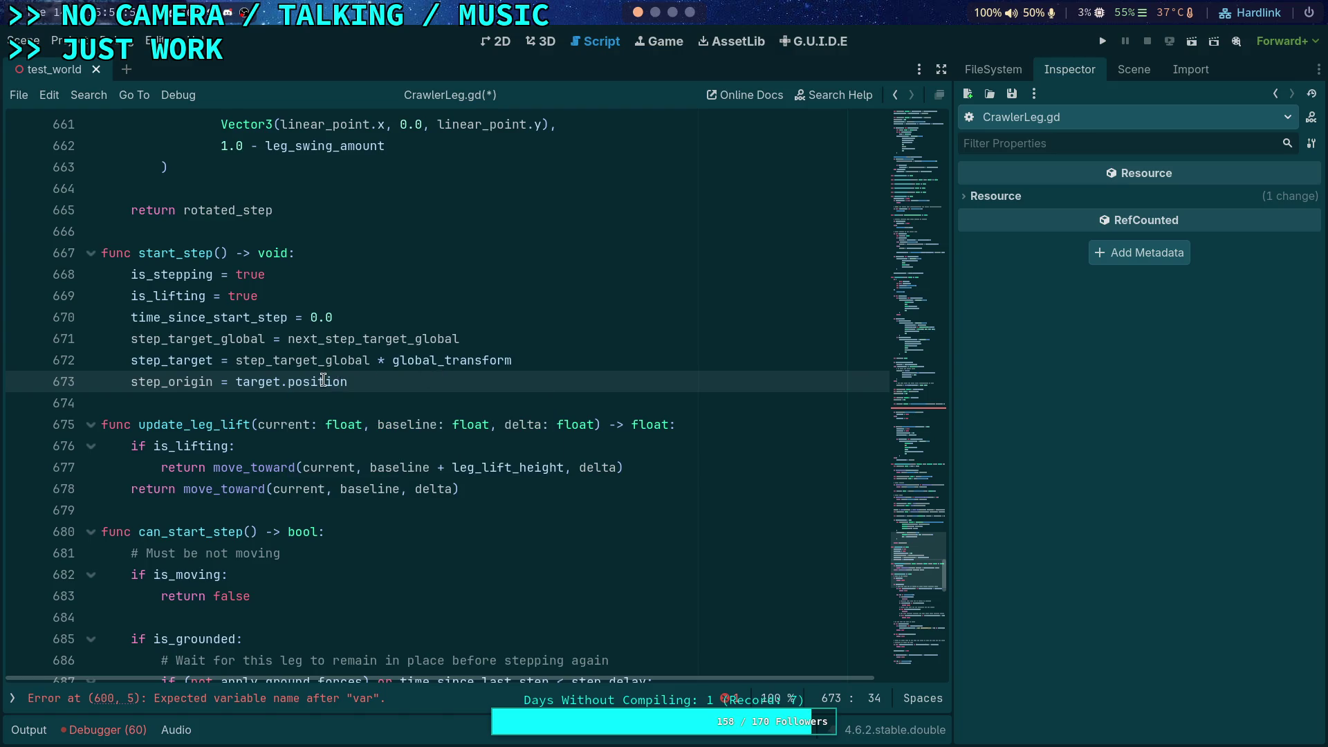
mouse_move(324, 380)
- Scroll the minimap back to lines 587–613 and put the caret after the unfinished var on line 600
mouse_move(919, 556)
left_mouse_down()
mouse_move(908, 416)
mouse_move(897, 420)
mouse_move(902, 560)
mouse_move(899, 507)
mouse_move(917, 385)
left_mouse_up()
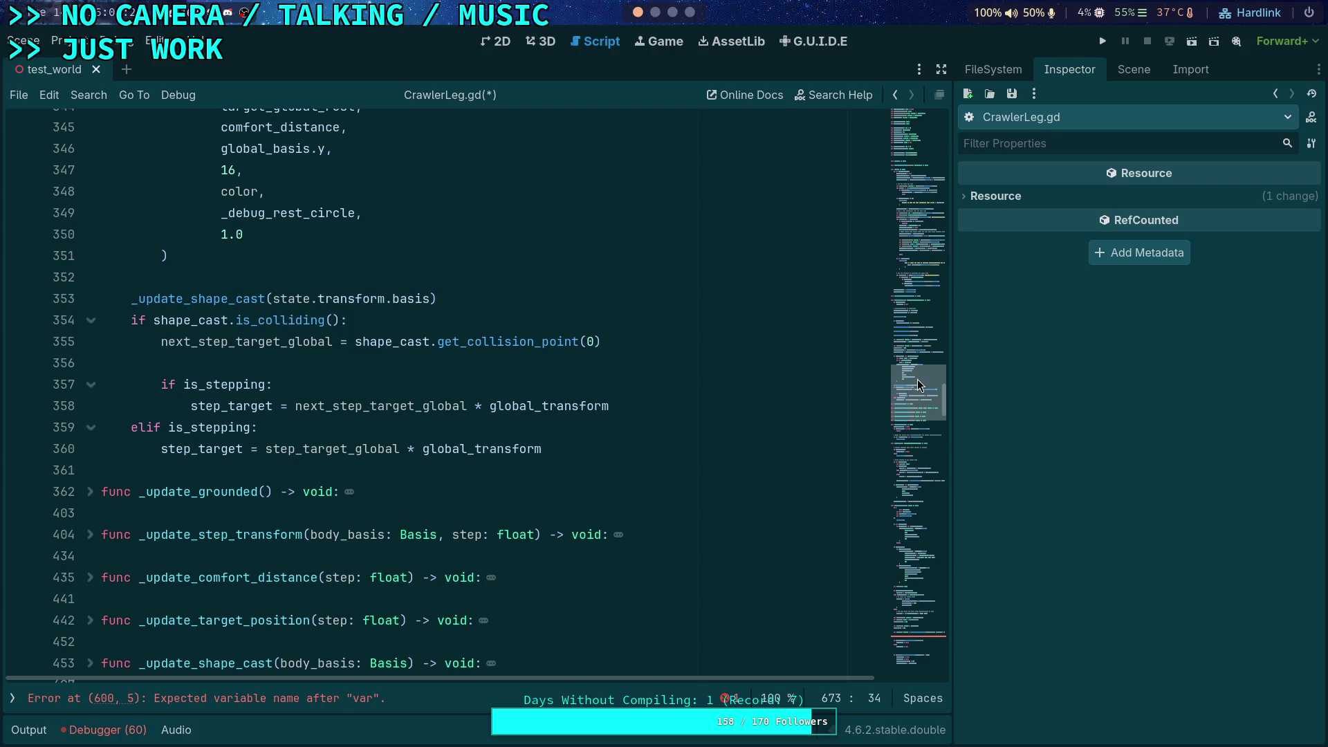
left_click_drag(917, 379, 910, 381)
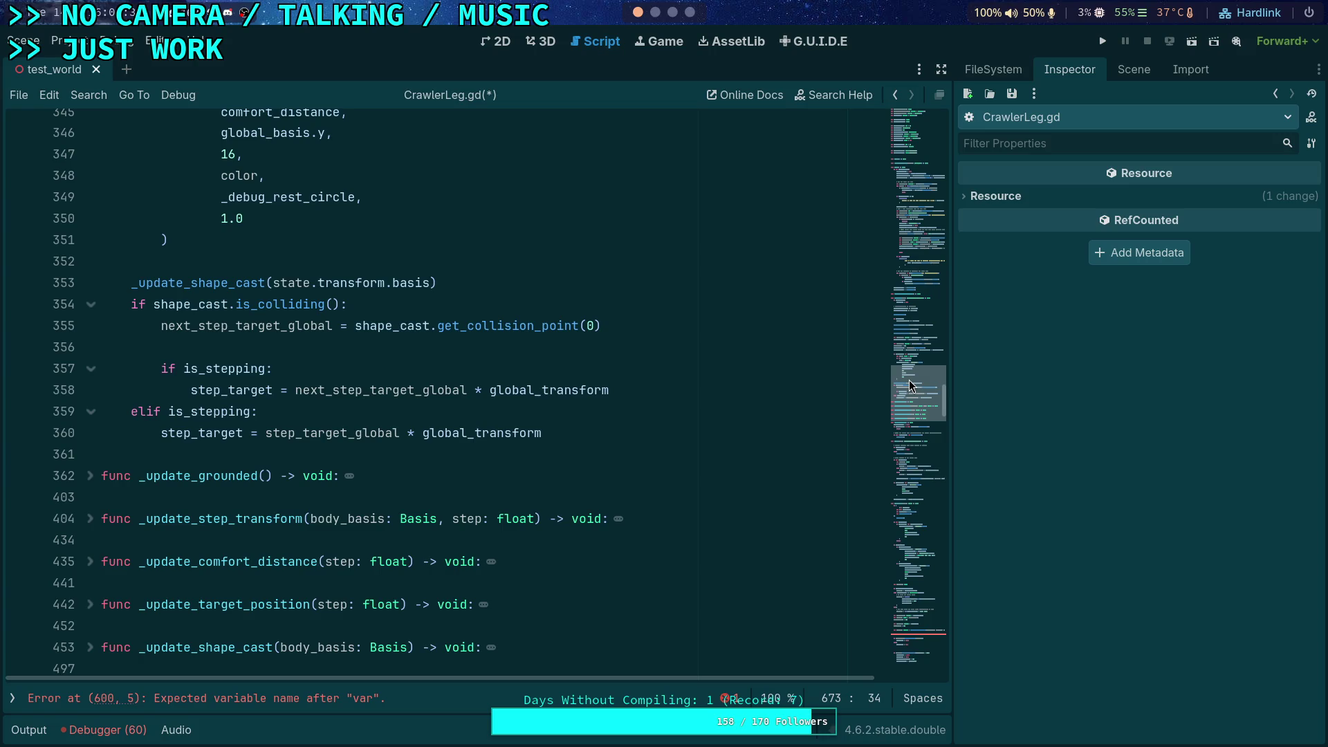
left_click_drag(909, 386, 919, 486)
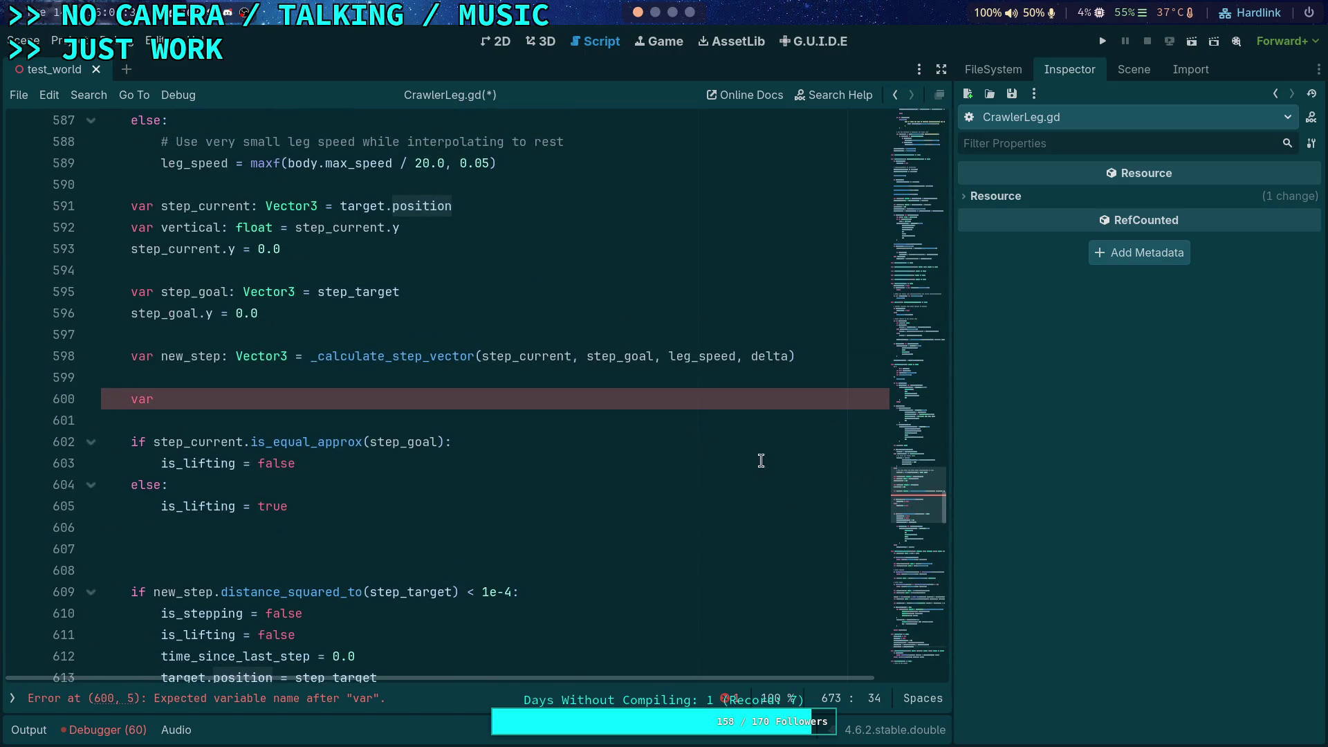
left_click(460, 399)
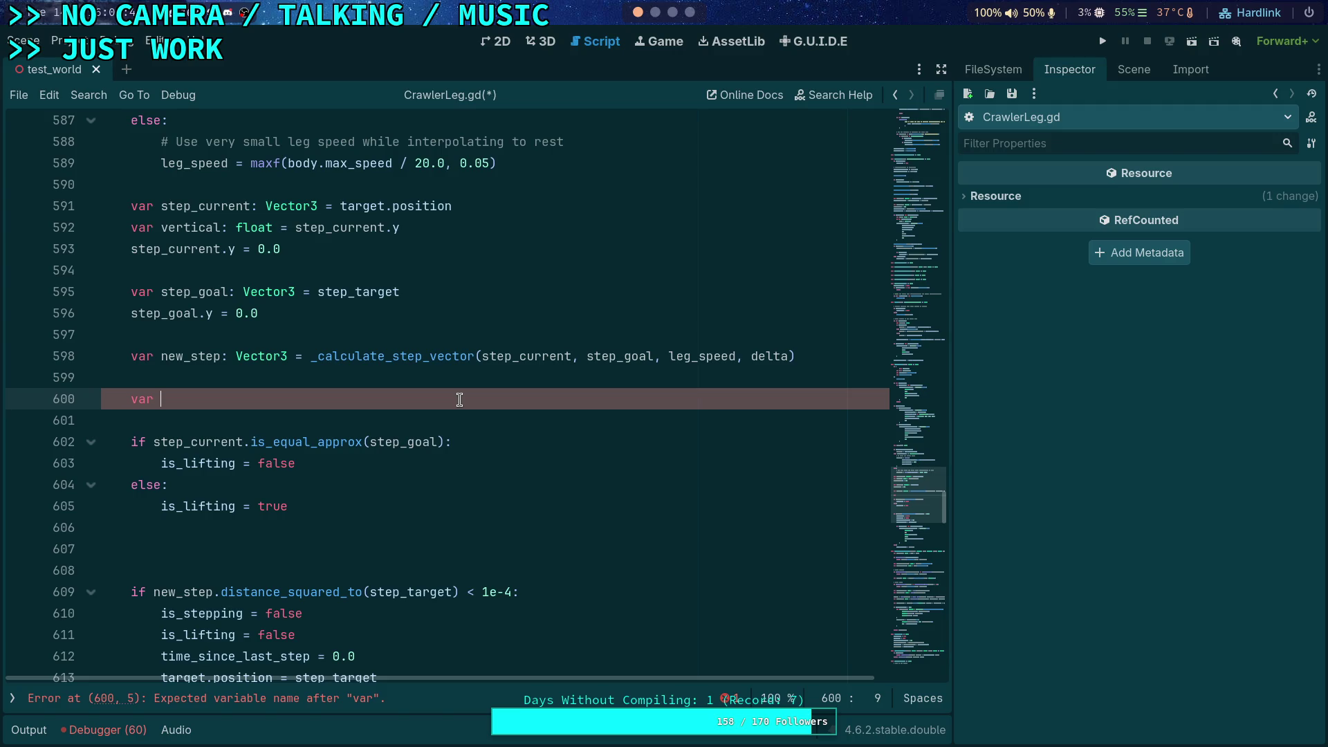
- Finish line 600 as current_step_dist: float = (step_target - step_origin).length(), and declare step_origin: Vector3 = Vector3.INF
type("current_step_dist: float =")
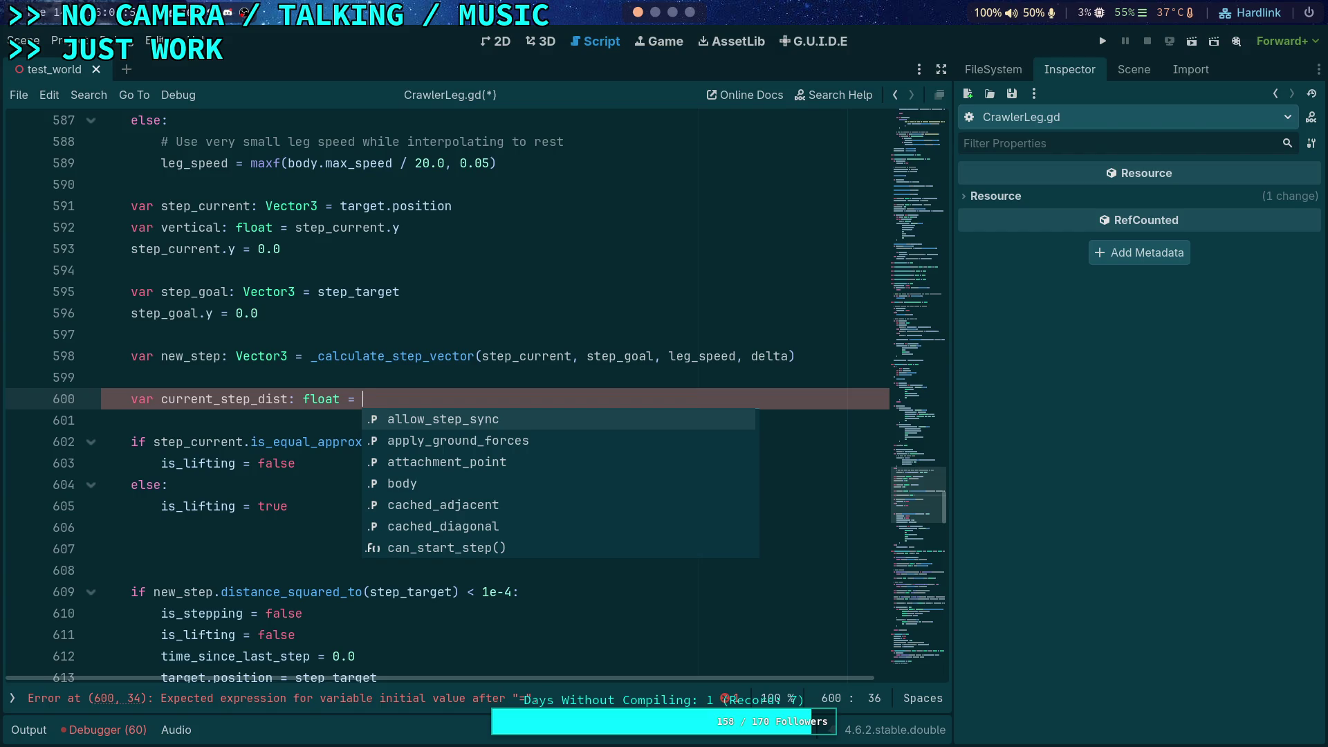
type("(step_target - step_or")
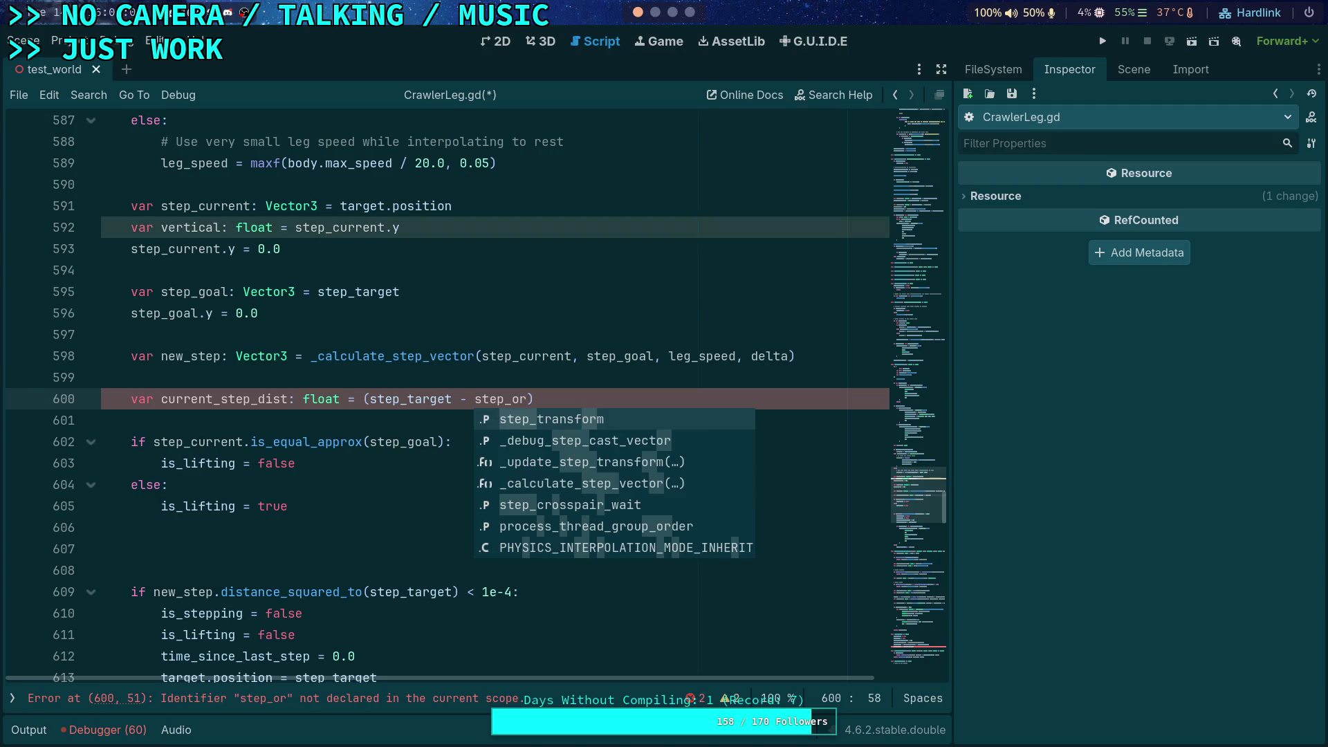
type("igin).length()")
left_click_drag(916, 305, 919, 282)
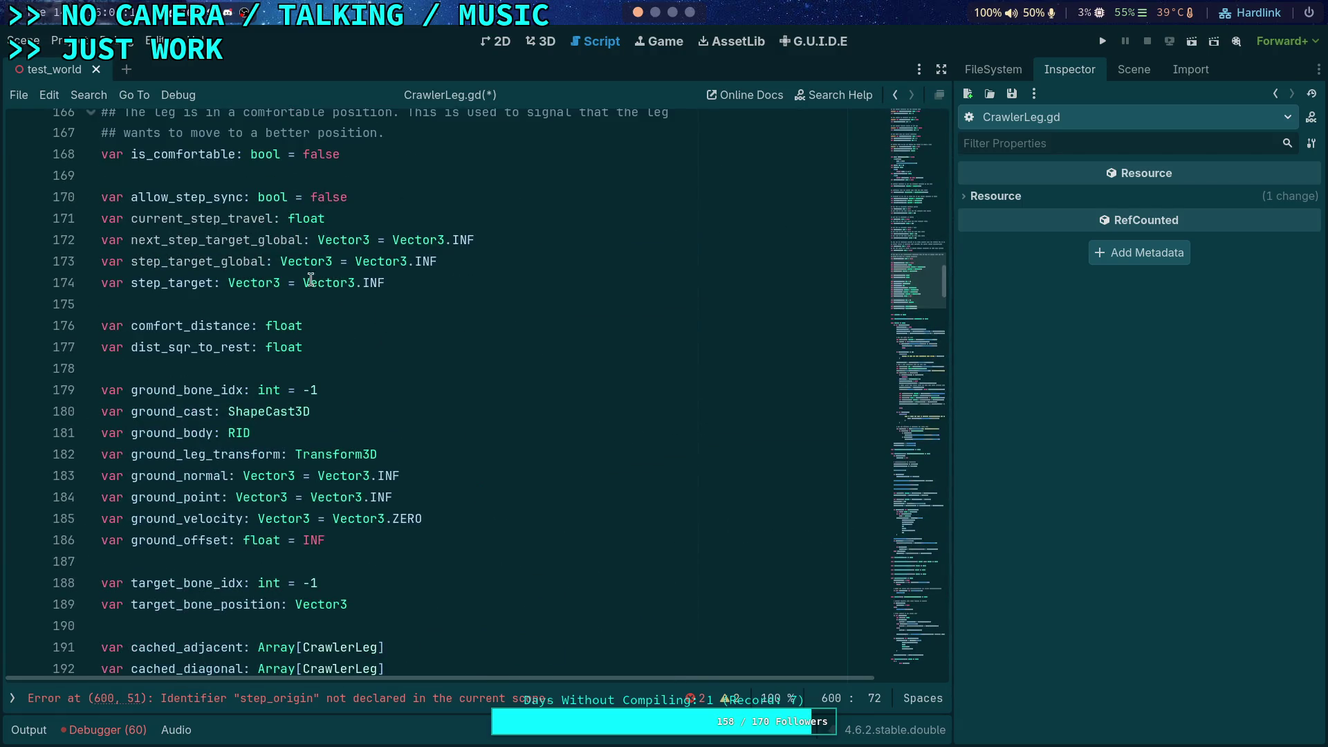
left_click(469, 272)
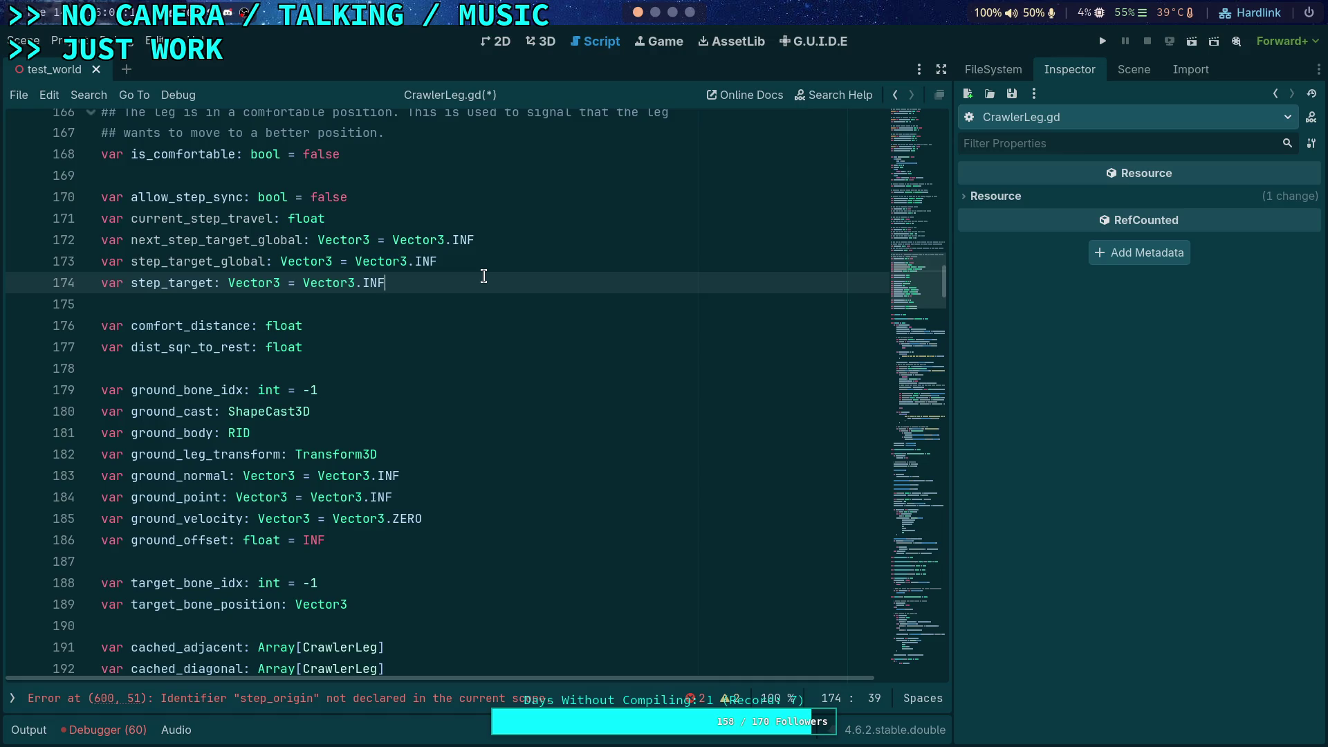
key("Return")
type("var step_origin: Vector3 = Vector3.I")
key("Return")
- Open a new indented line below line 601
left_click_drag(942, 305, 946, 495)
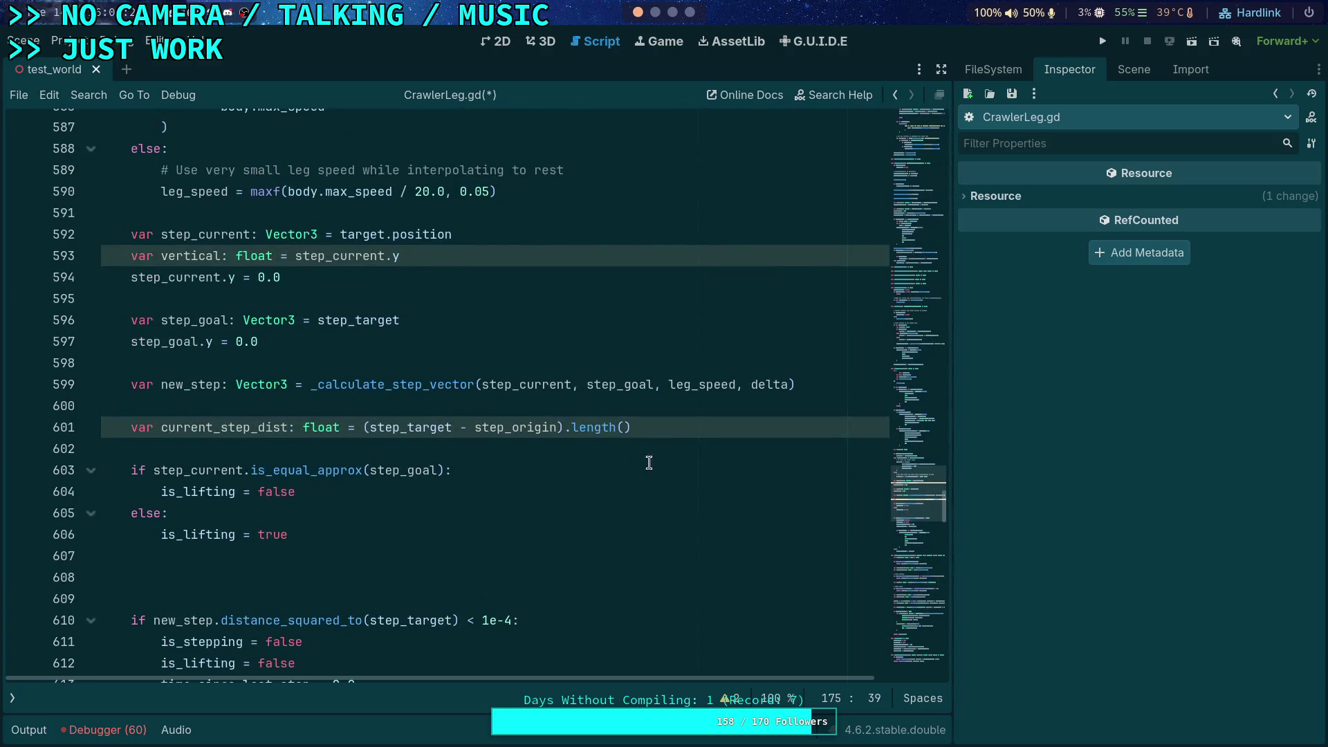
left_click(625, 425)
key("Return")
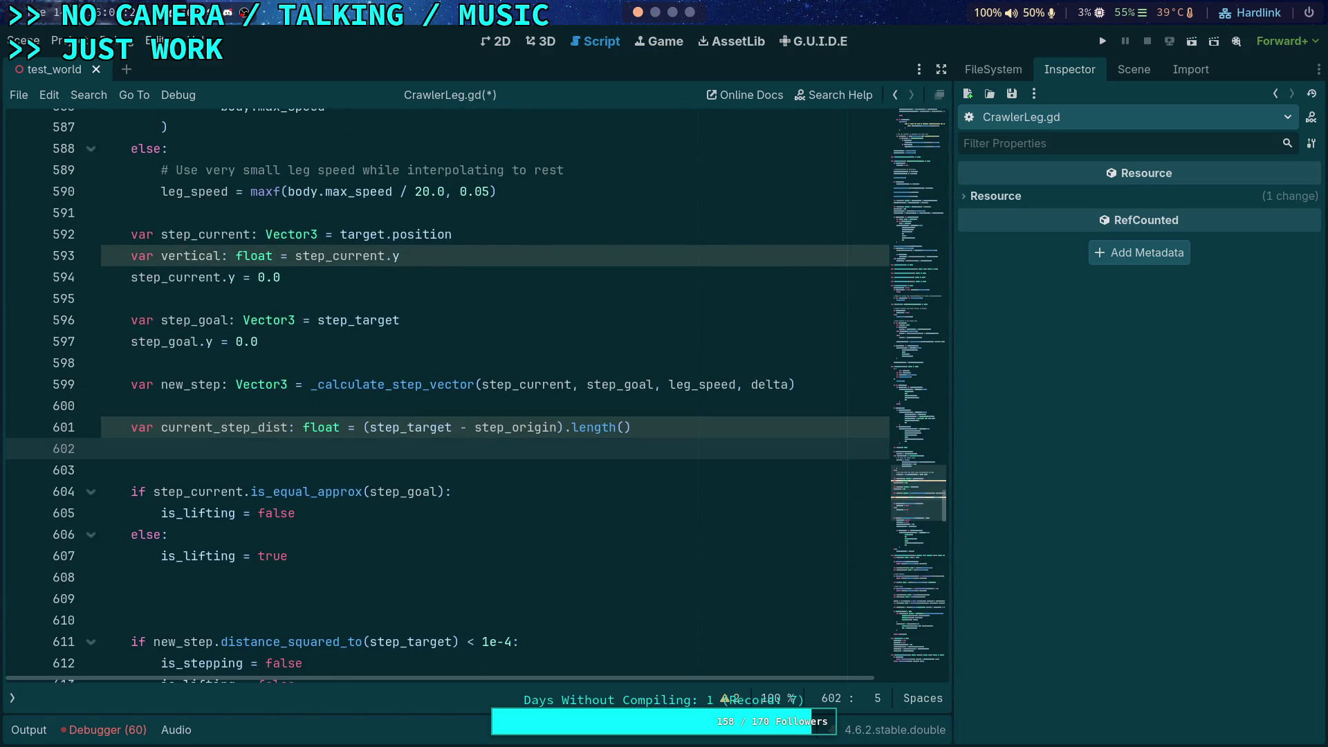
- Start a var on line 602 and shorten line 601's current_step_dist to step_dist
type("var")
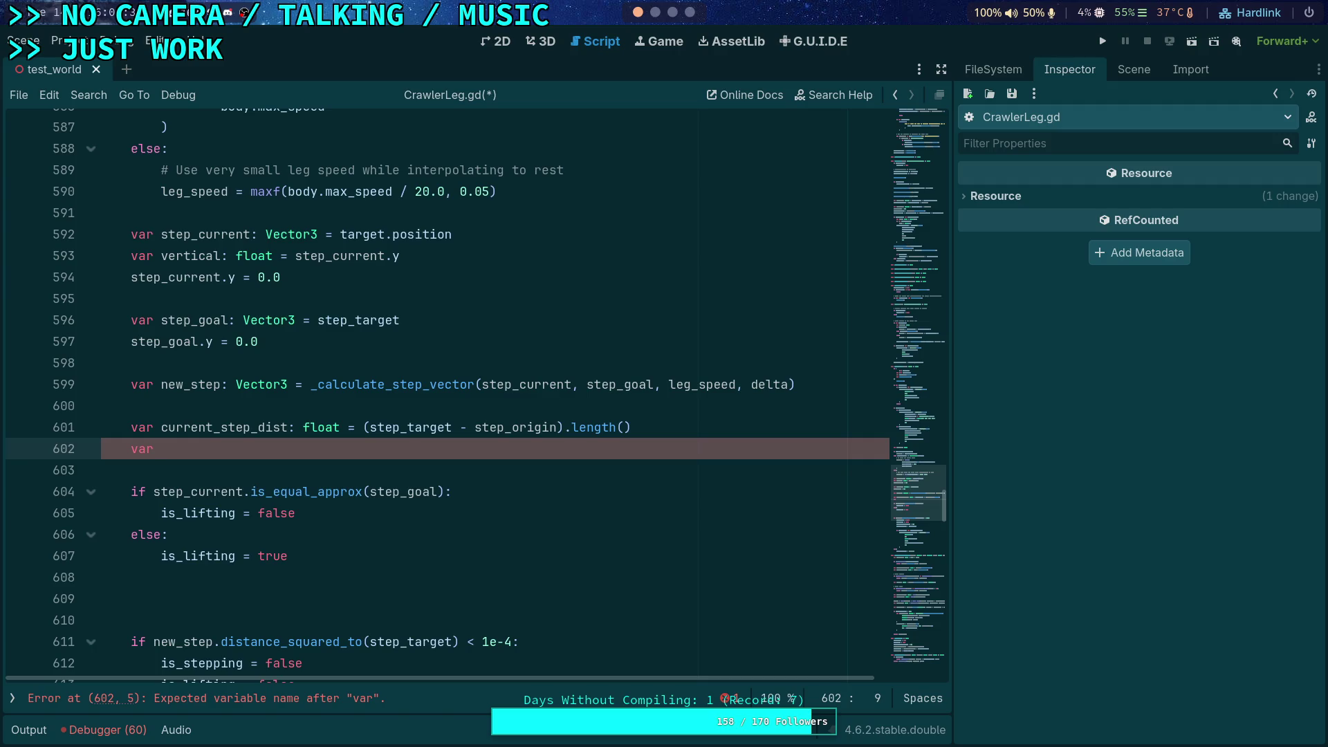
left_click_drag(161, 427, 213, 429)
left_click(159, 429)
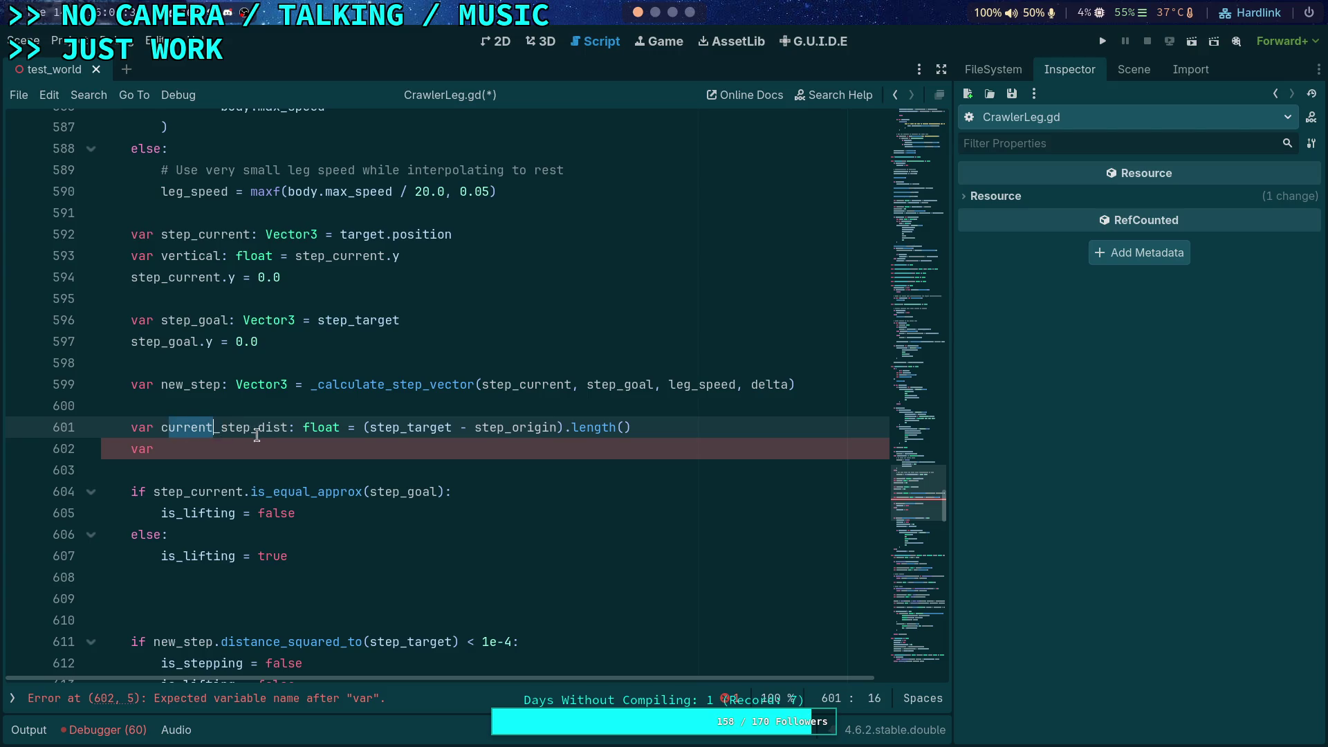
key("BackSpace")
key("Delete")
key("BackSpace")
key("Down")
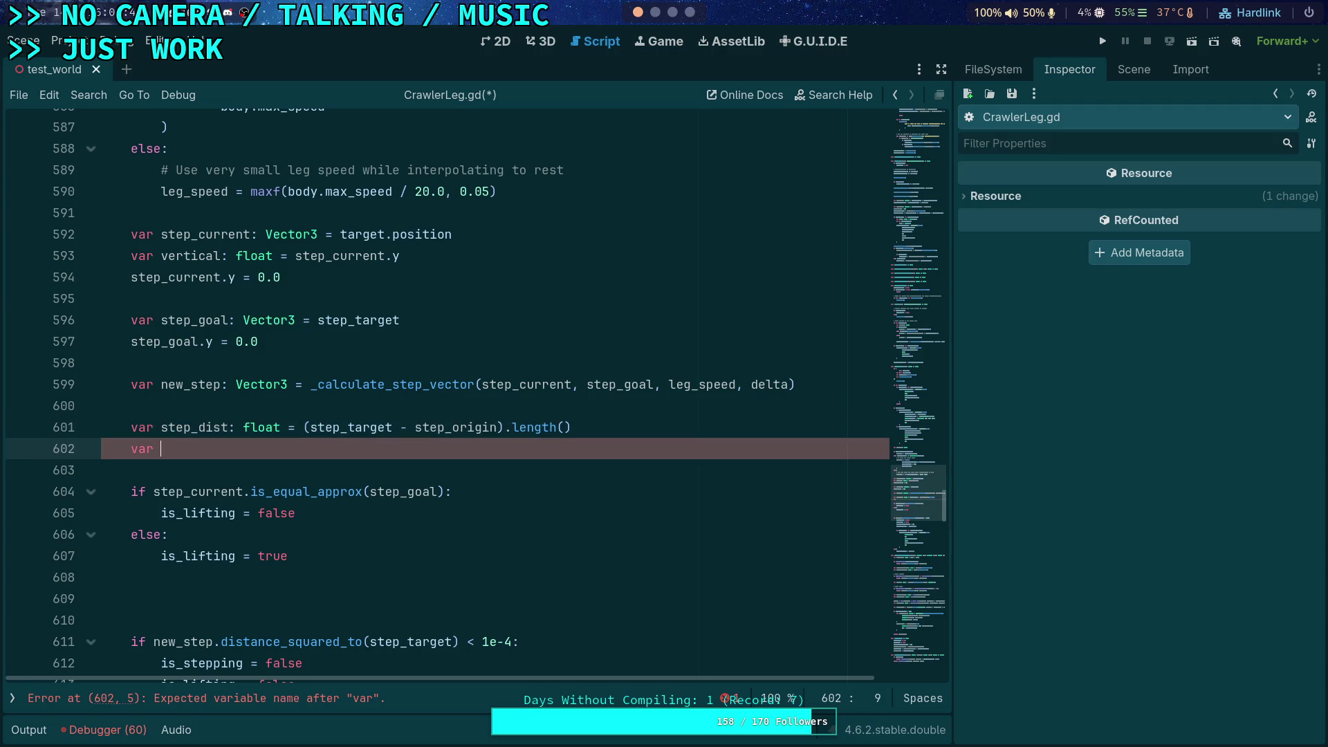
- Complete line 602 as current_dist: float = (step_goal - new_step).length()
type("current_dist: ")
type("float = ")
type("(new_step")
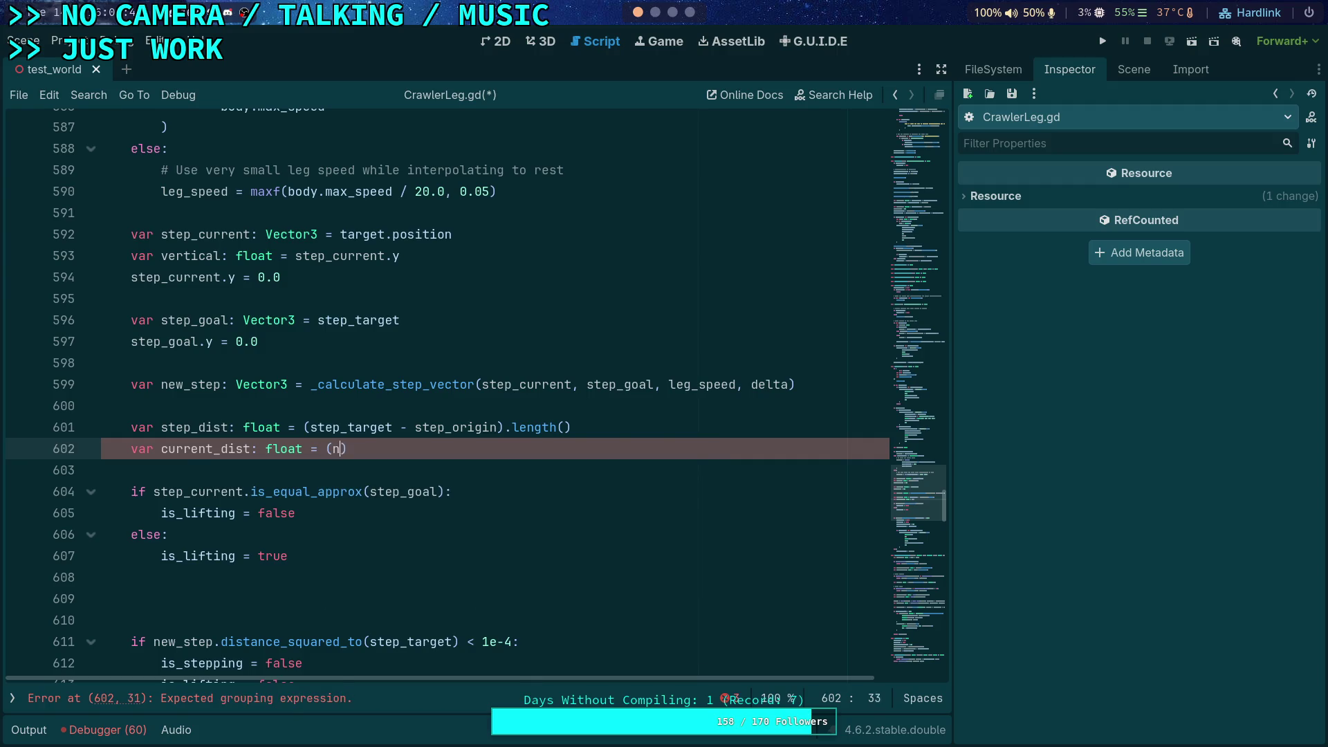
scroll(476, 408, "up", 1)
key("BackSpace")
key("BackSpace")
key("BackSpace")
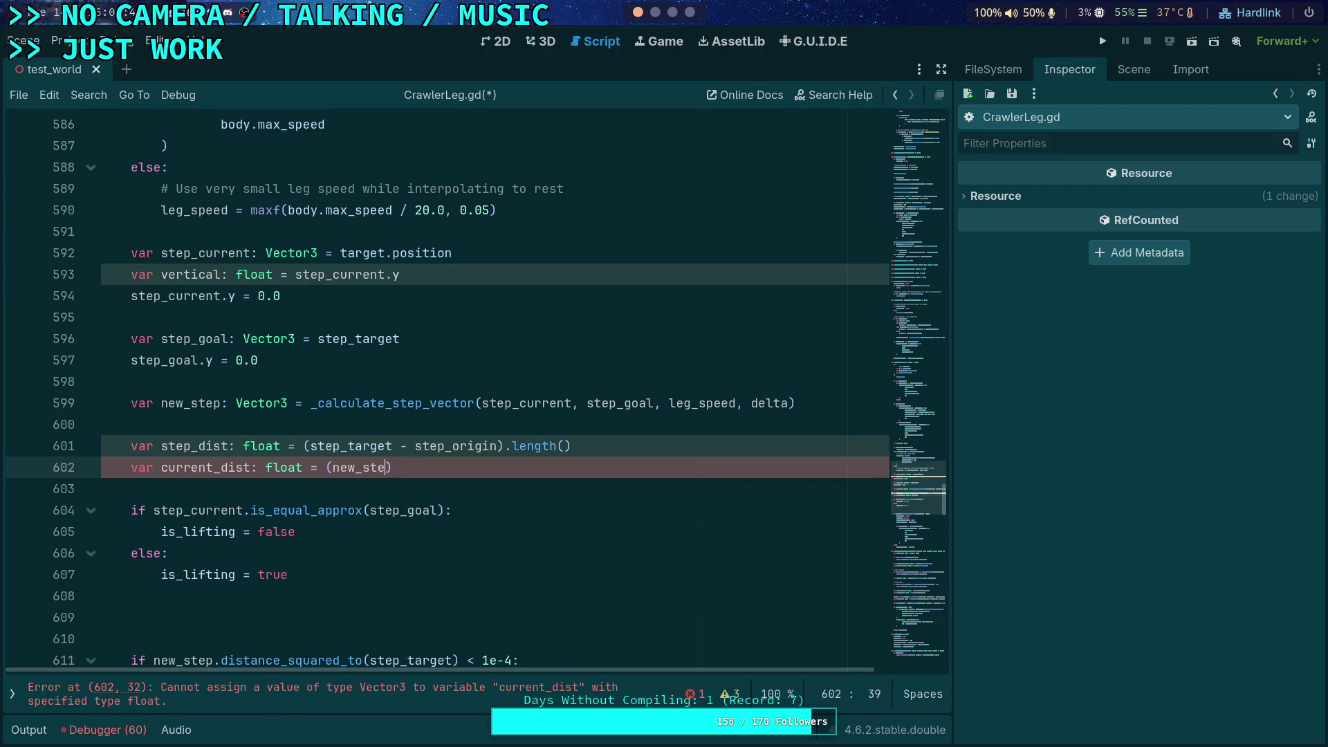
type("step_t")
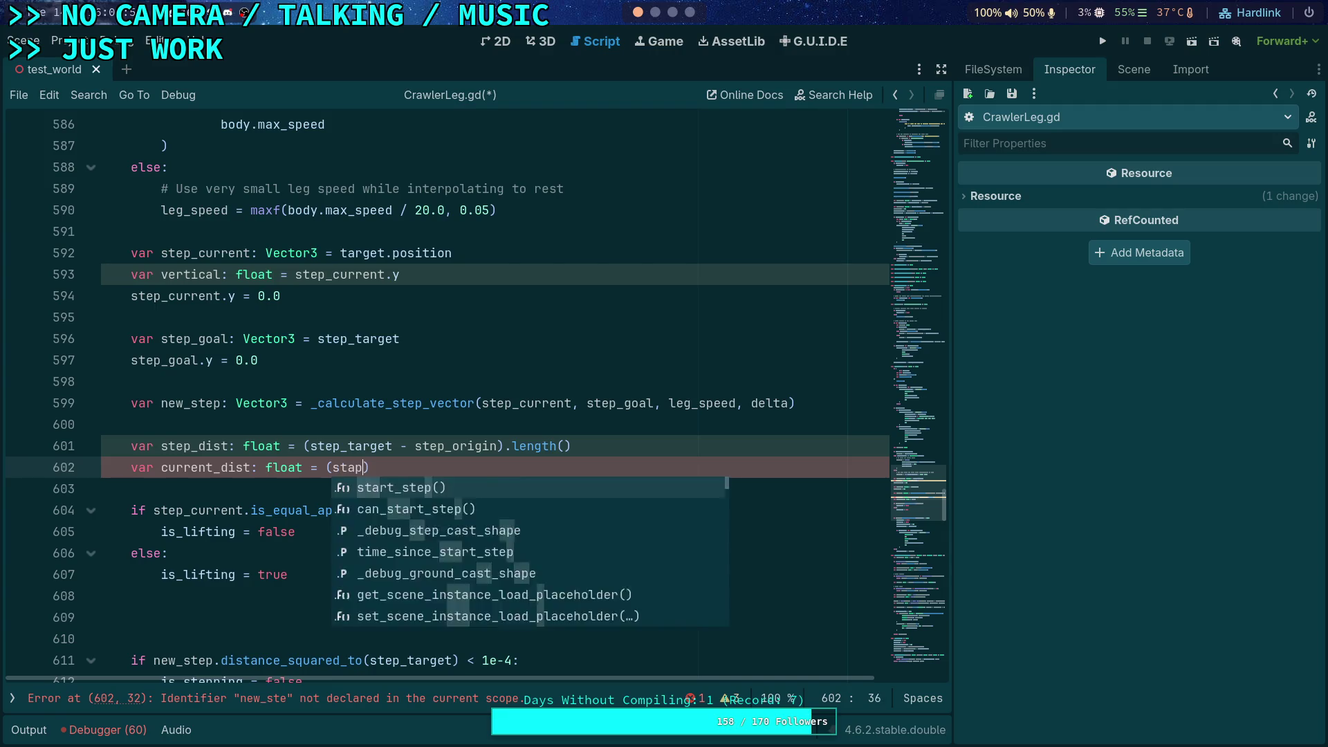
type("arget - ")
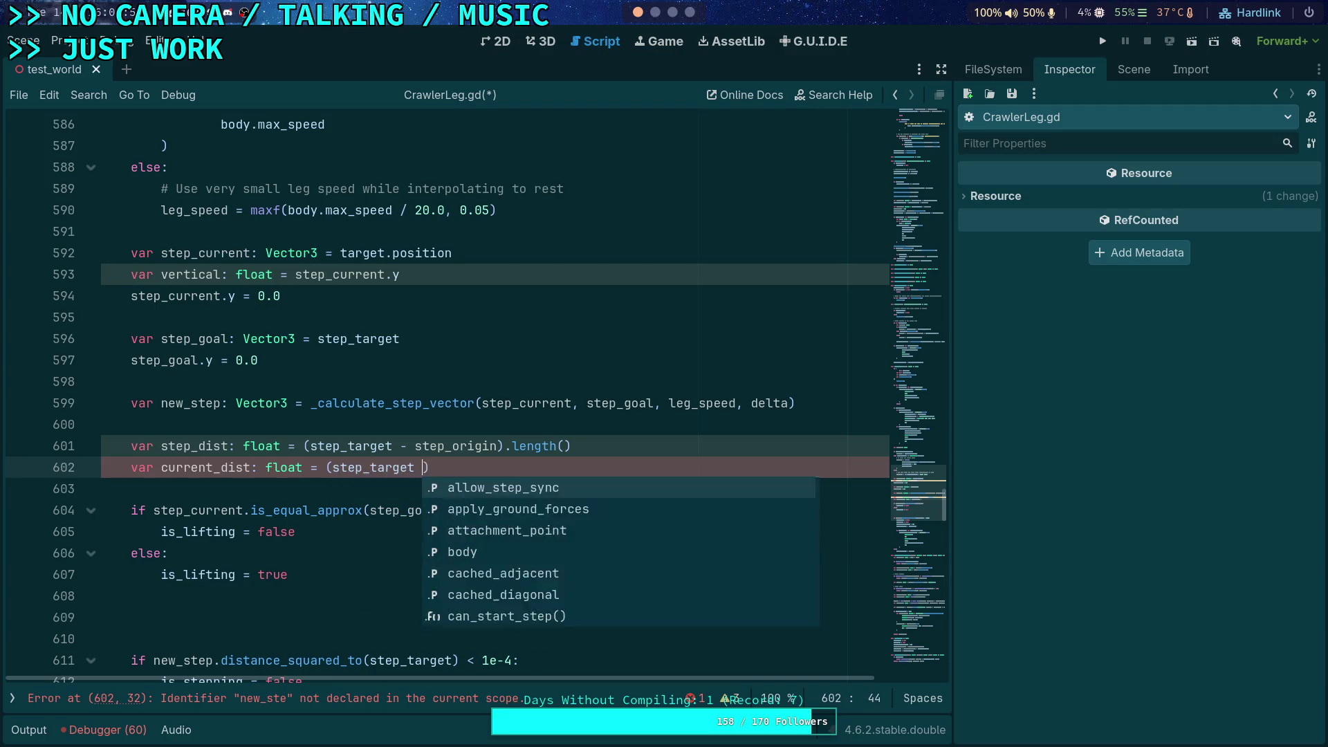
type("new_step)")
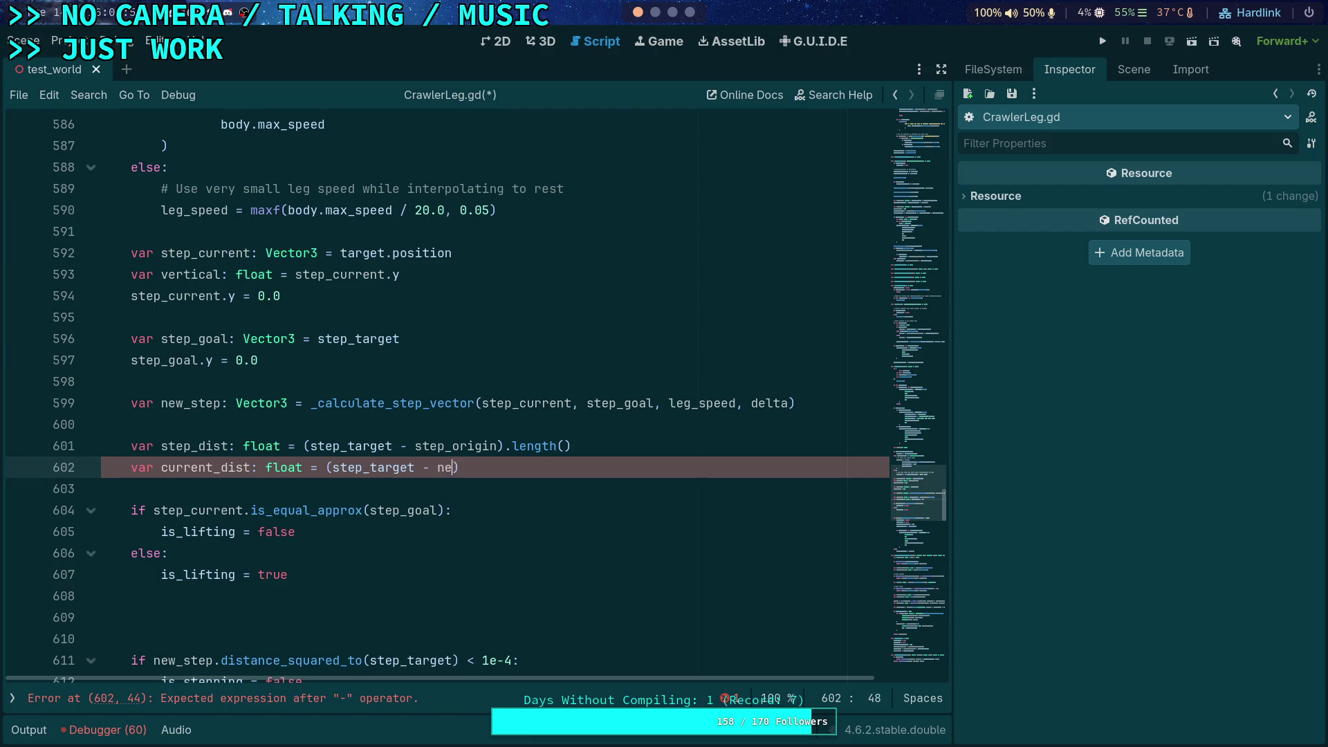
type(".leg")
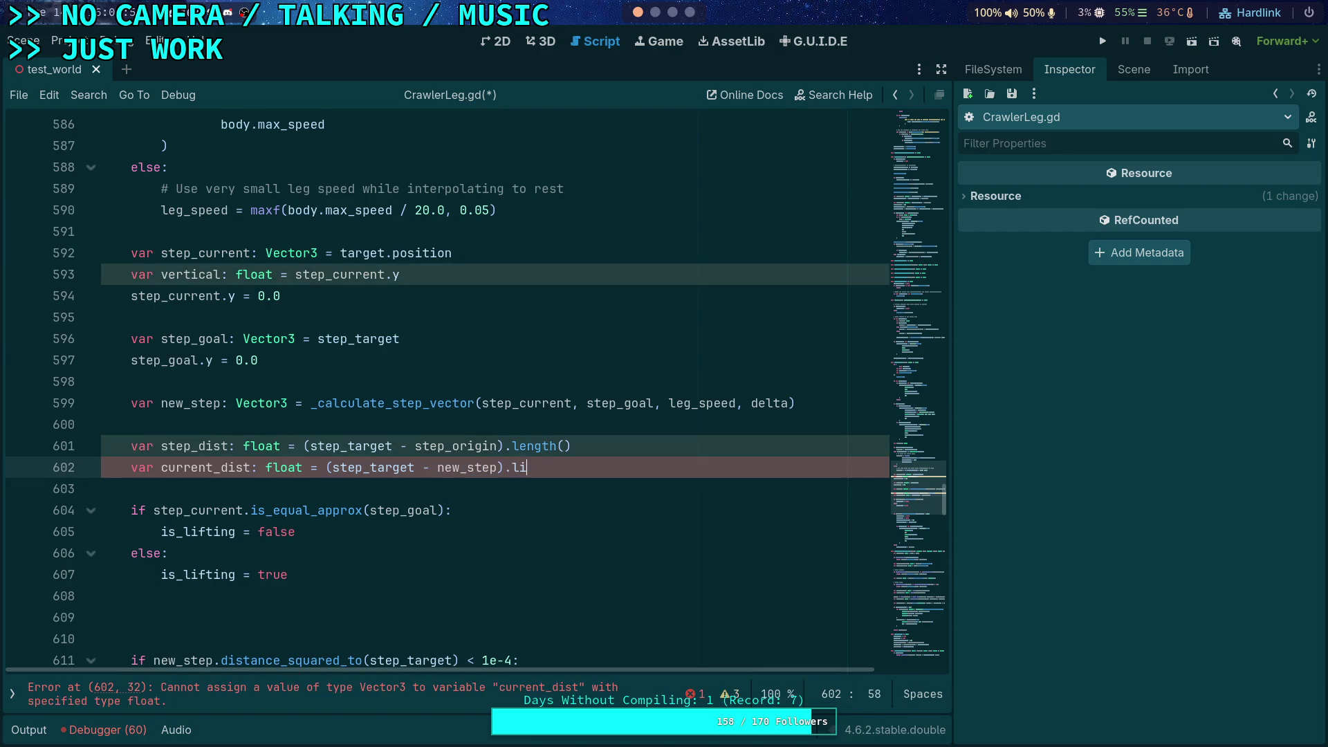
key("BackSpace")
type("ngth")
key("Return")
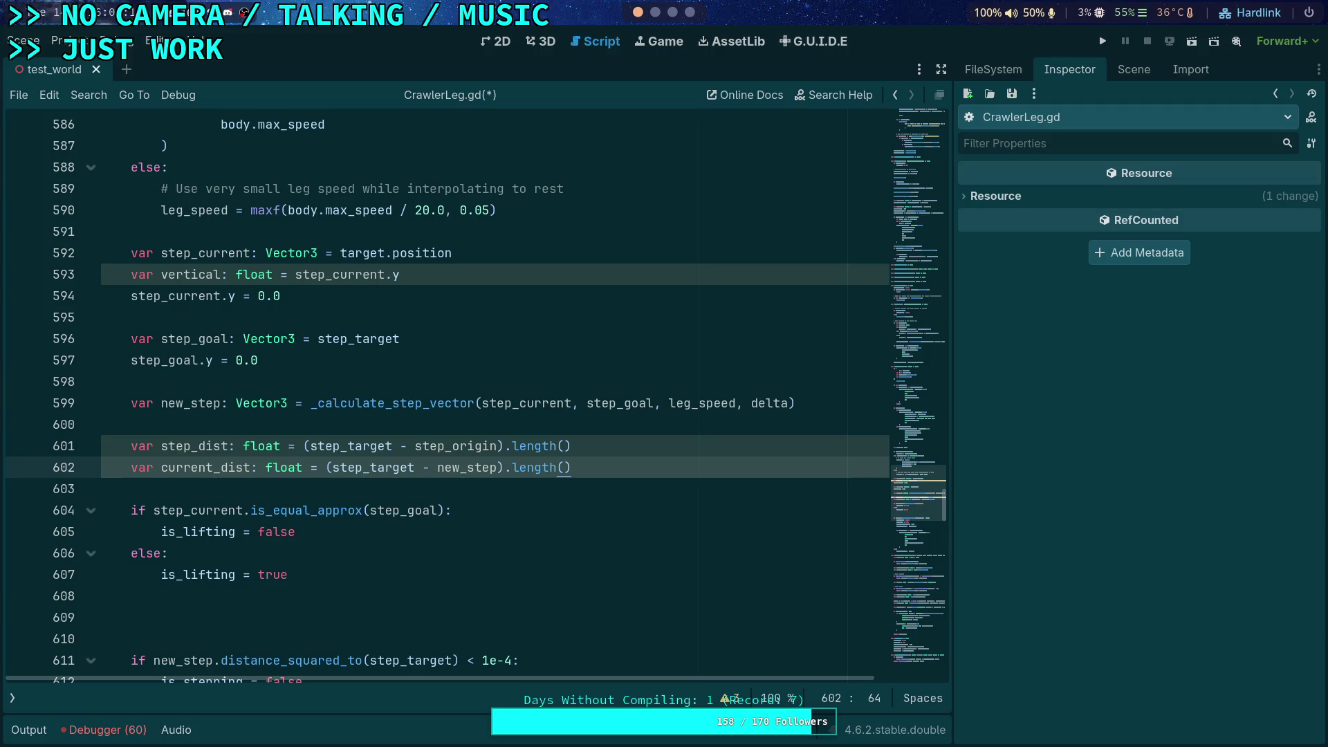
left_click(535, 467)
key("Left")
key("Left")
key("Left")
key("Delete")
key("BackSpace")
key("BackSpace")
key("BackSpace")
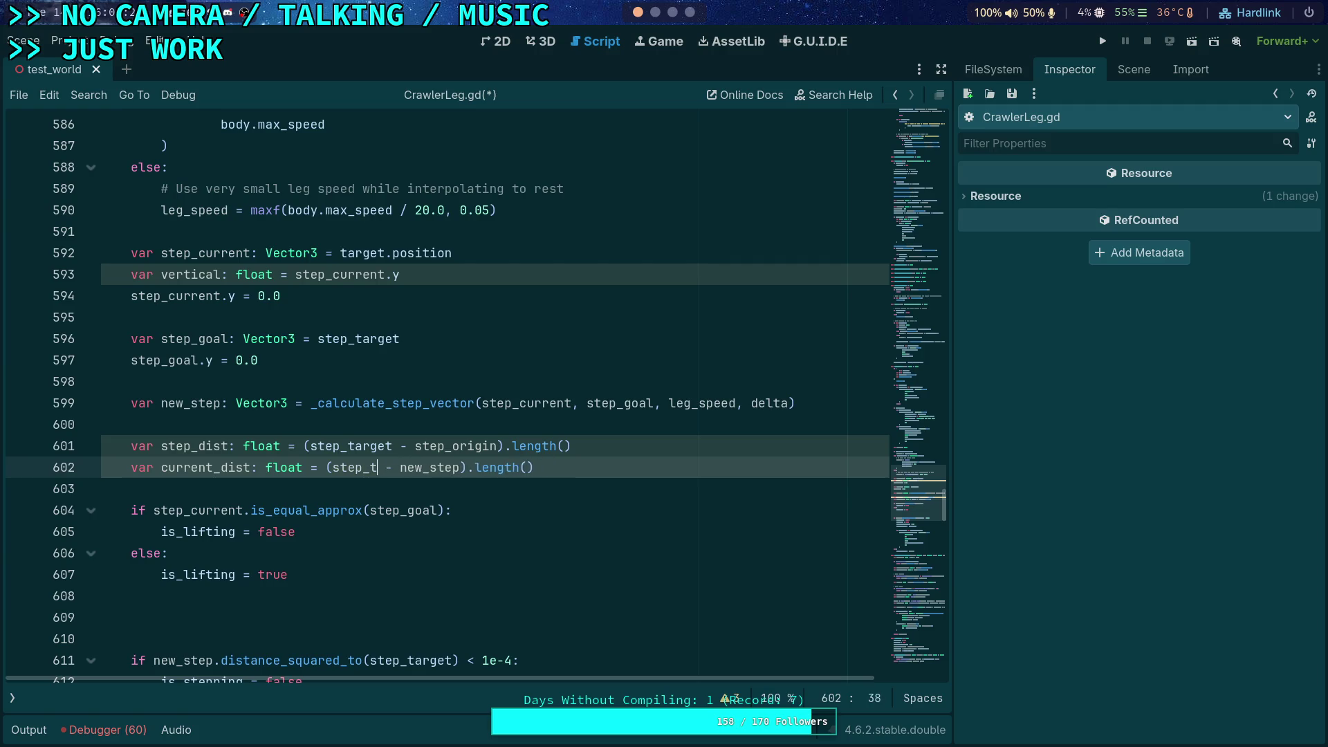
type("goal")
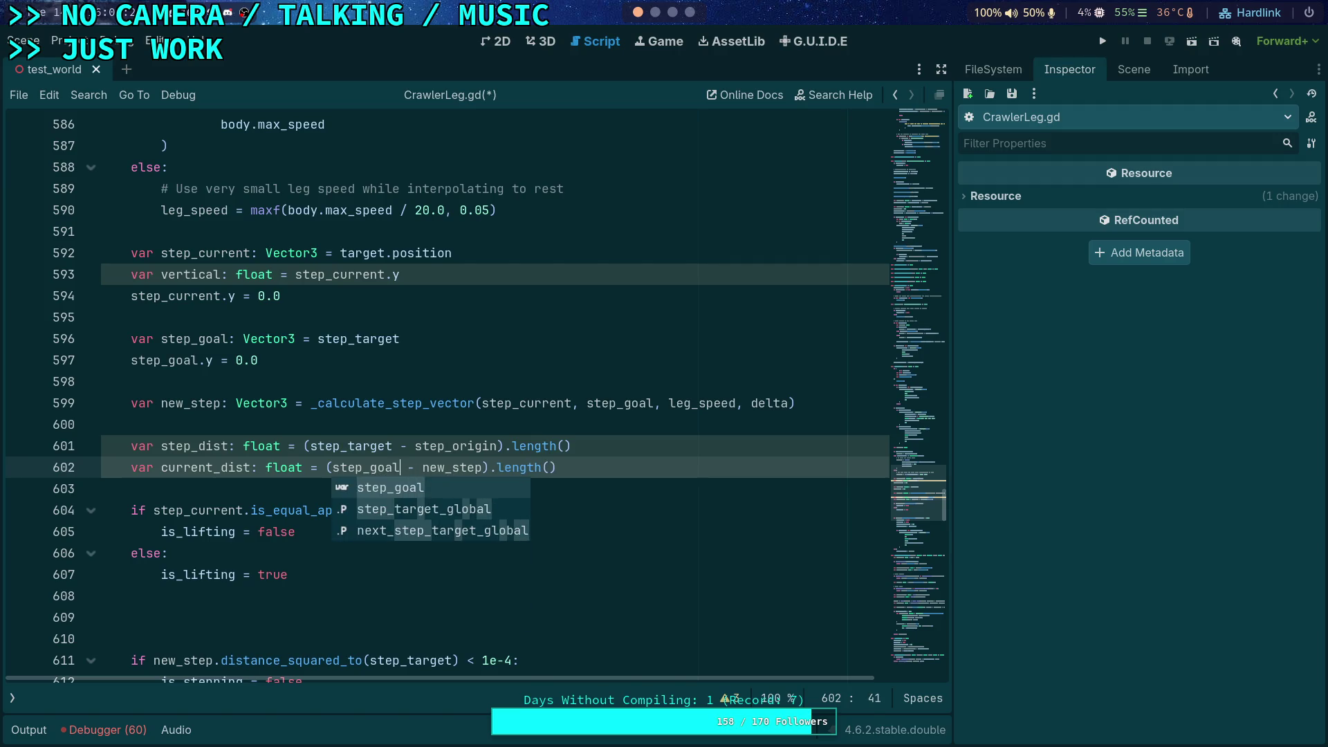
key("Right")
key("Right")
key("Right")
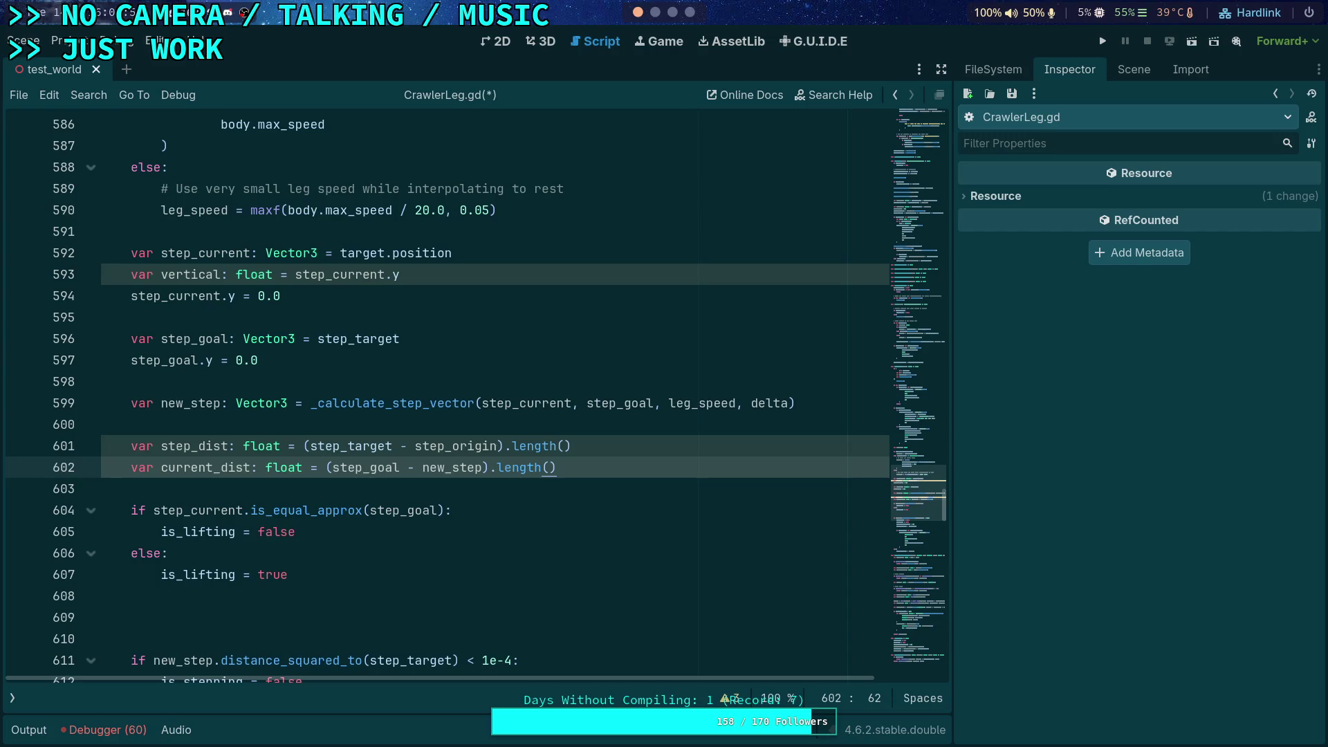
- Review the edited step update, then switch to the browser workspace
scroll(487, 452, "down", 2)
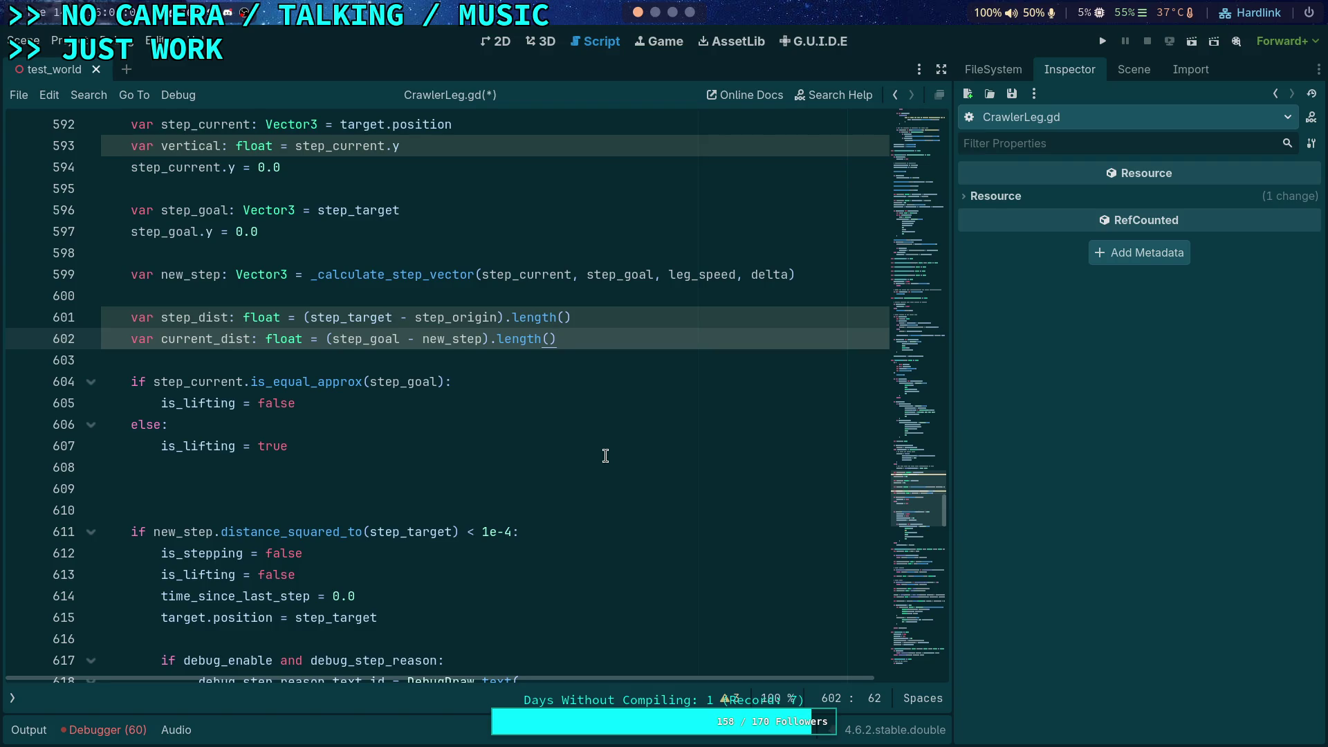
scroll(605, 454, "up", 1)
scroll(451, 521, "down", 7)
scroll(403, 507, "up", 3)
scroll(403, 507, "up", 1)
key("super+3")
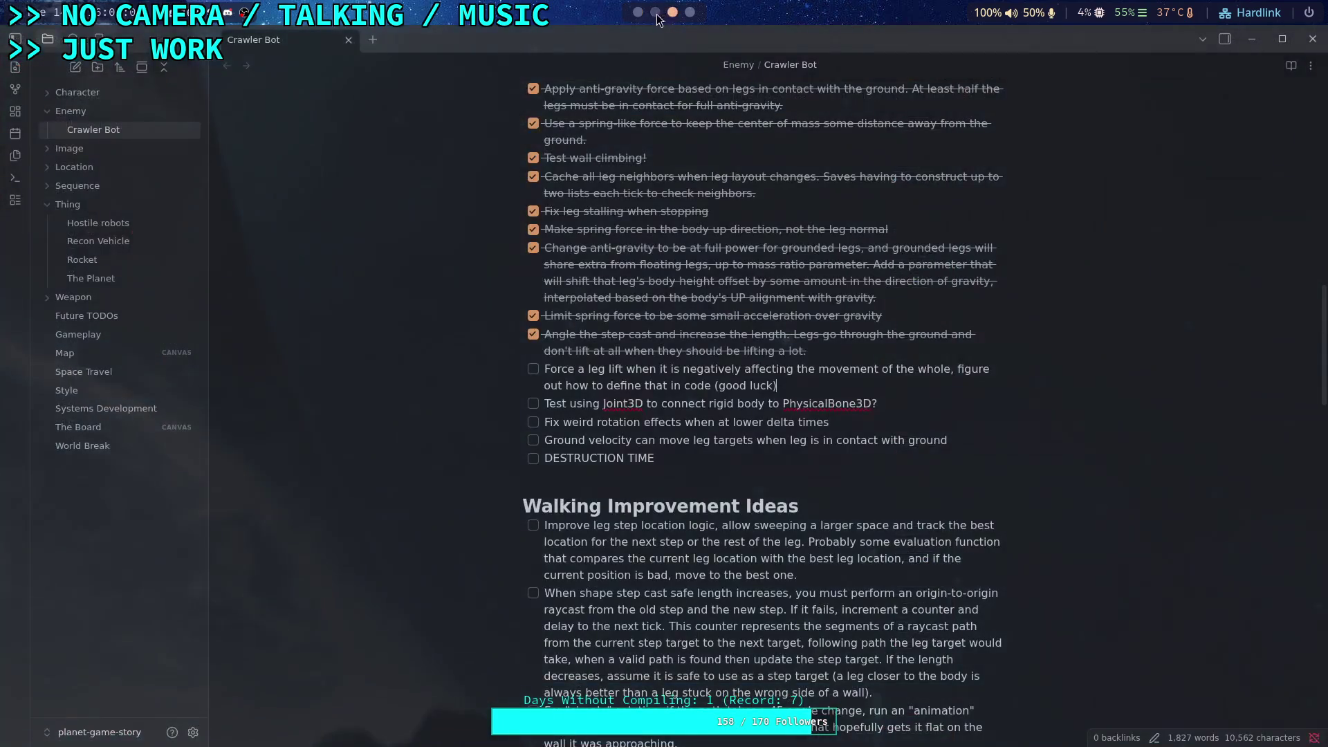
left_click(690, 12)
- Review start_step in the 2f052e3 blame view of CrawlerLeg.gd, then switch it to the master branch
key("ctrl+Tab")
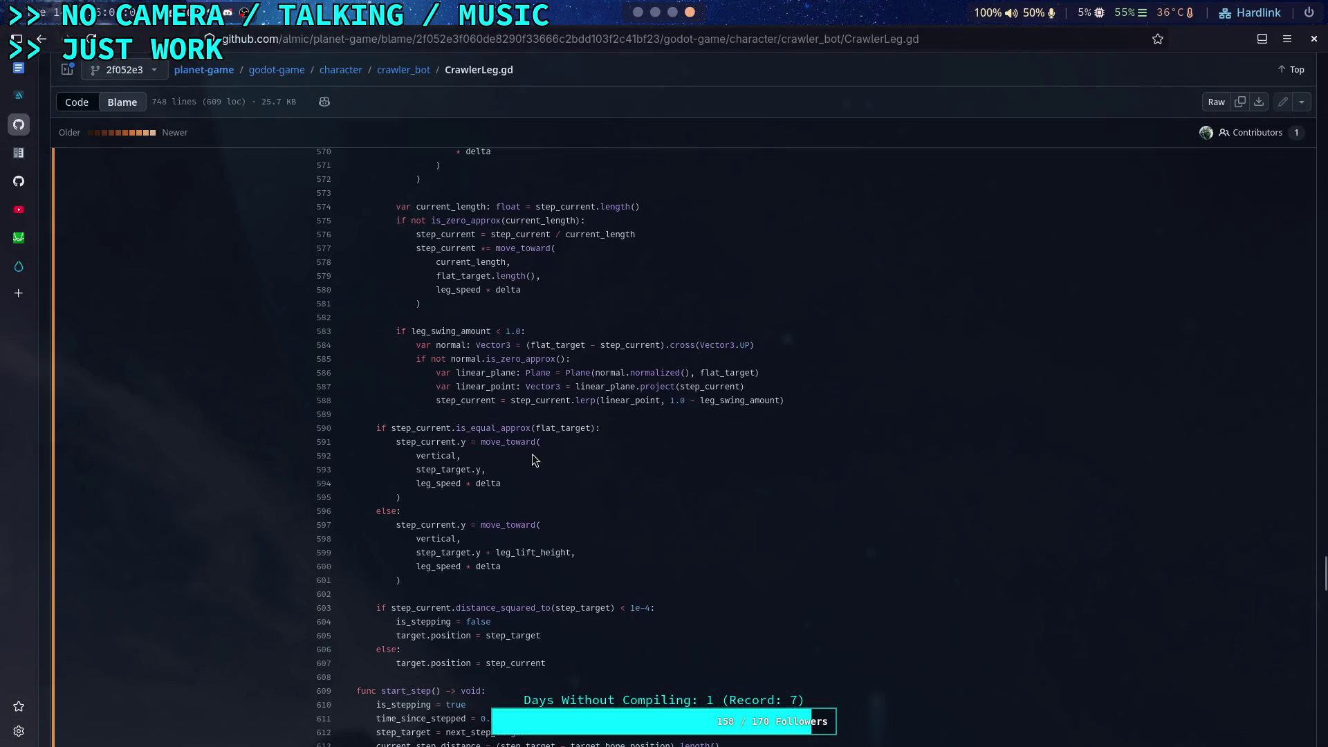
scroll(617, 489, "up", 5)
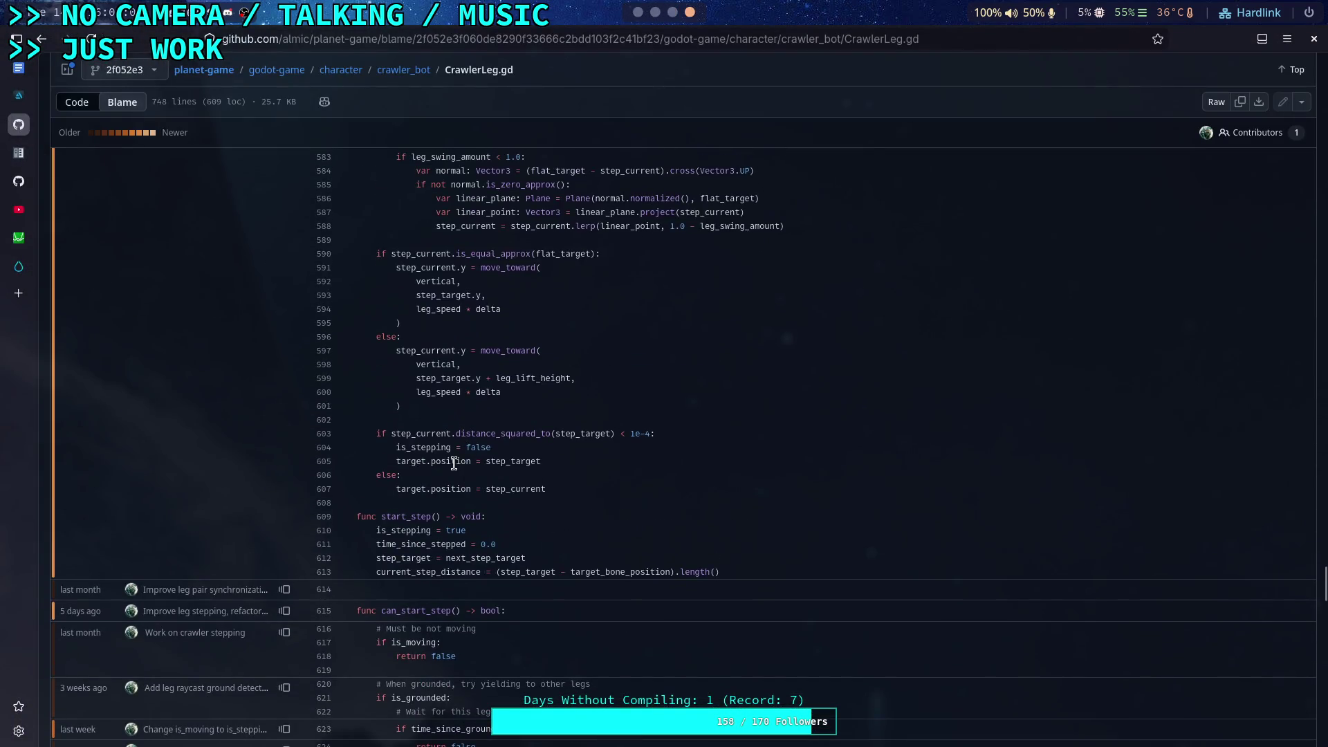
scroll(454, 463, "up", 4)
scroll(454, 463, "down", 3)
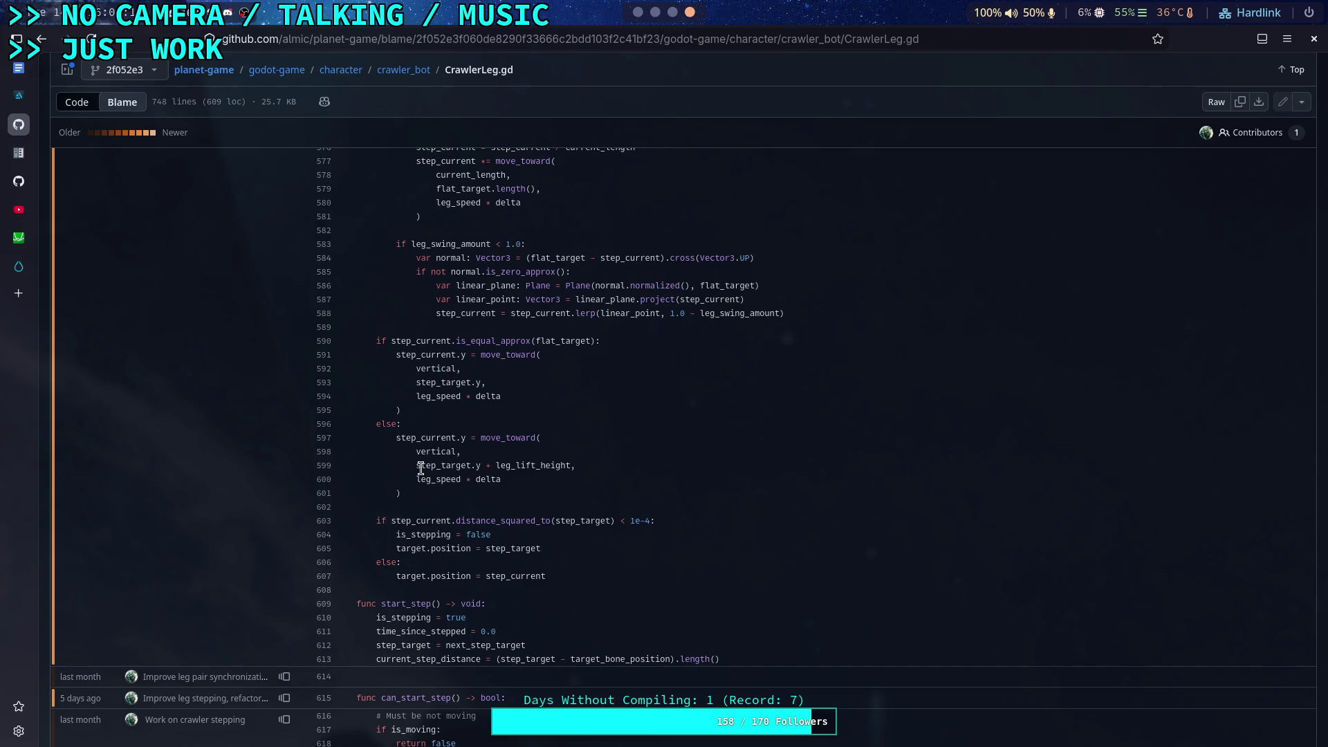
scroll(421, 469, "down", 1)
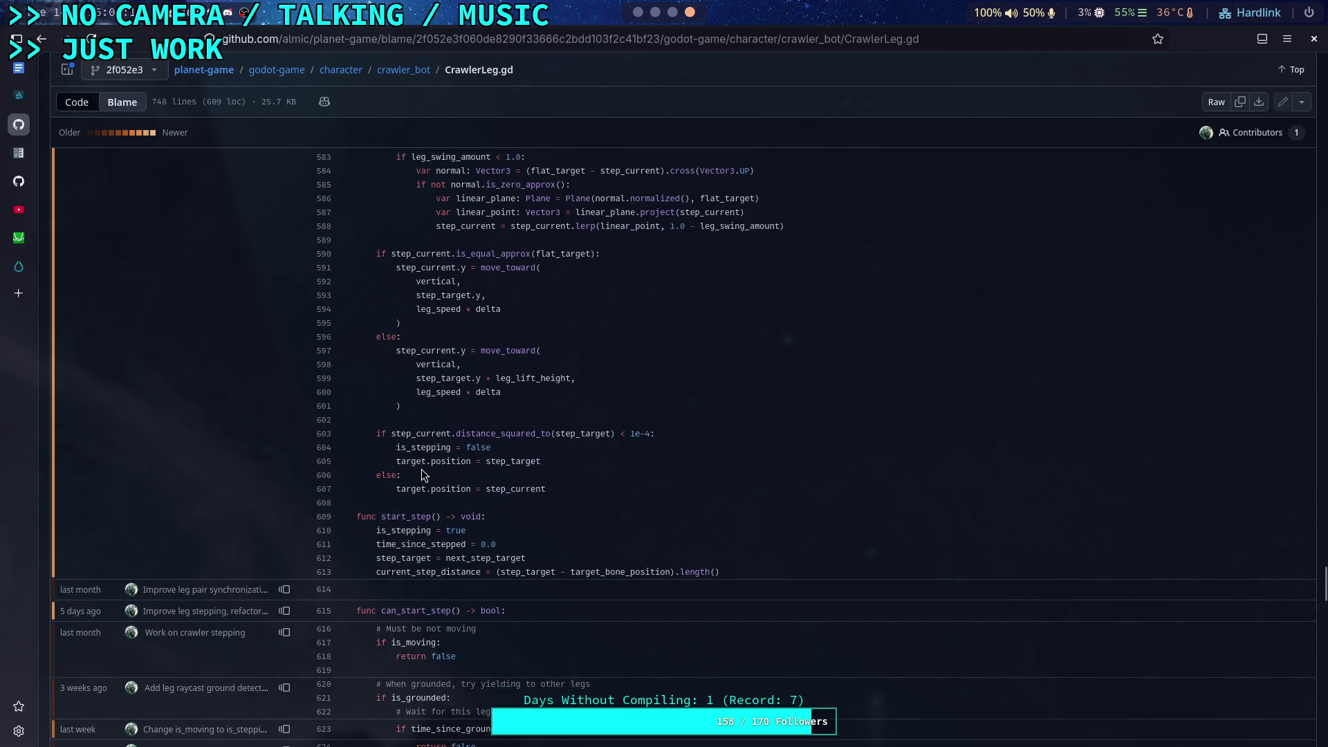
left_click(152, 74)
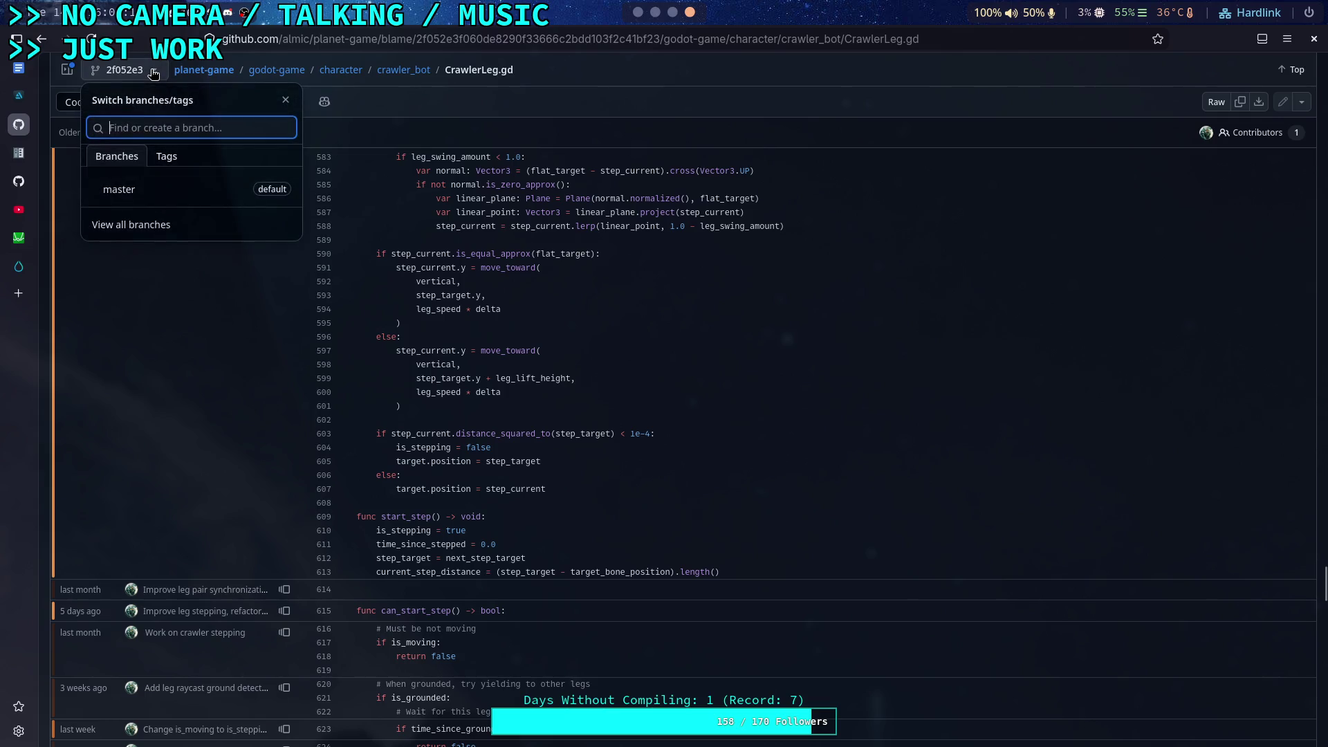
left_click(200, 205)
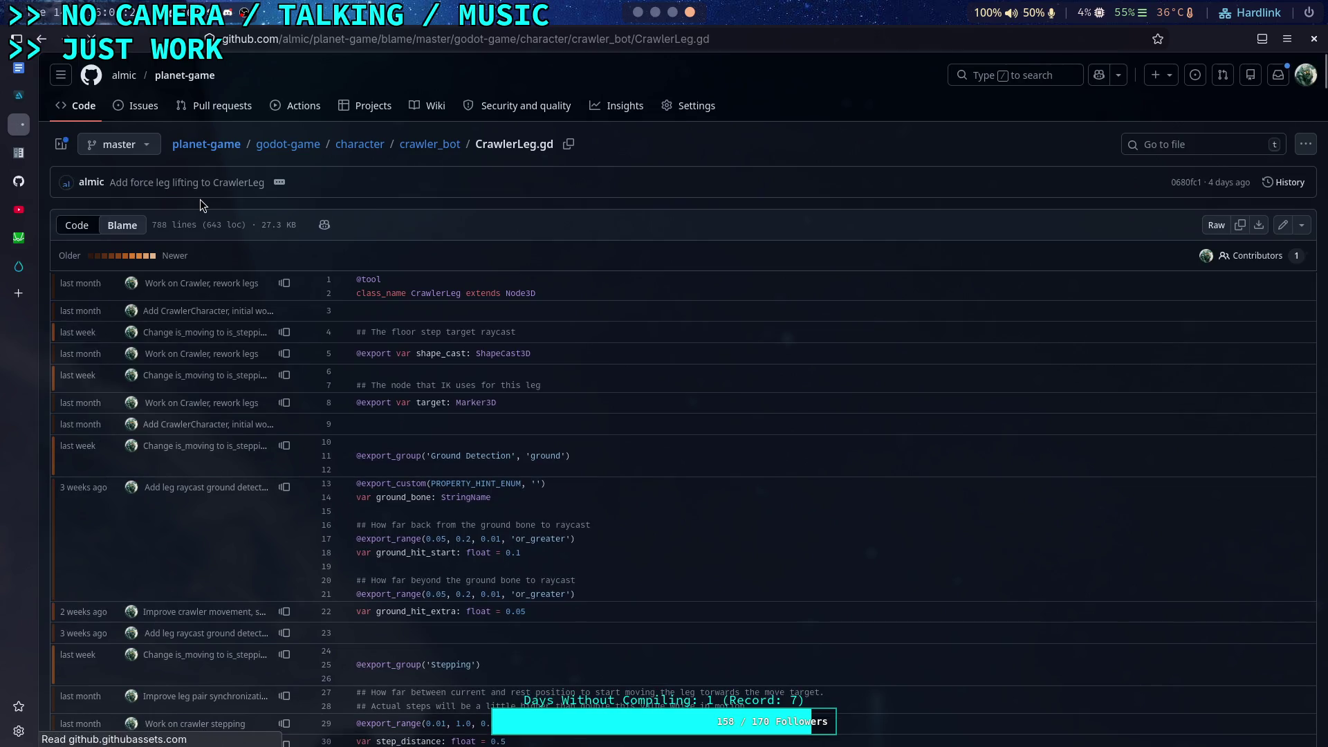
- Select line 630's `step_current.y = update_leg_lift(vertical, step_target.y, leg_speed * delta)` in CrawlerLeg.gd on master
scroll(737, 477, "down", 15)
scroll(726, 473, "down", 20)
scroll(725, 475, "down", 10)
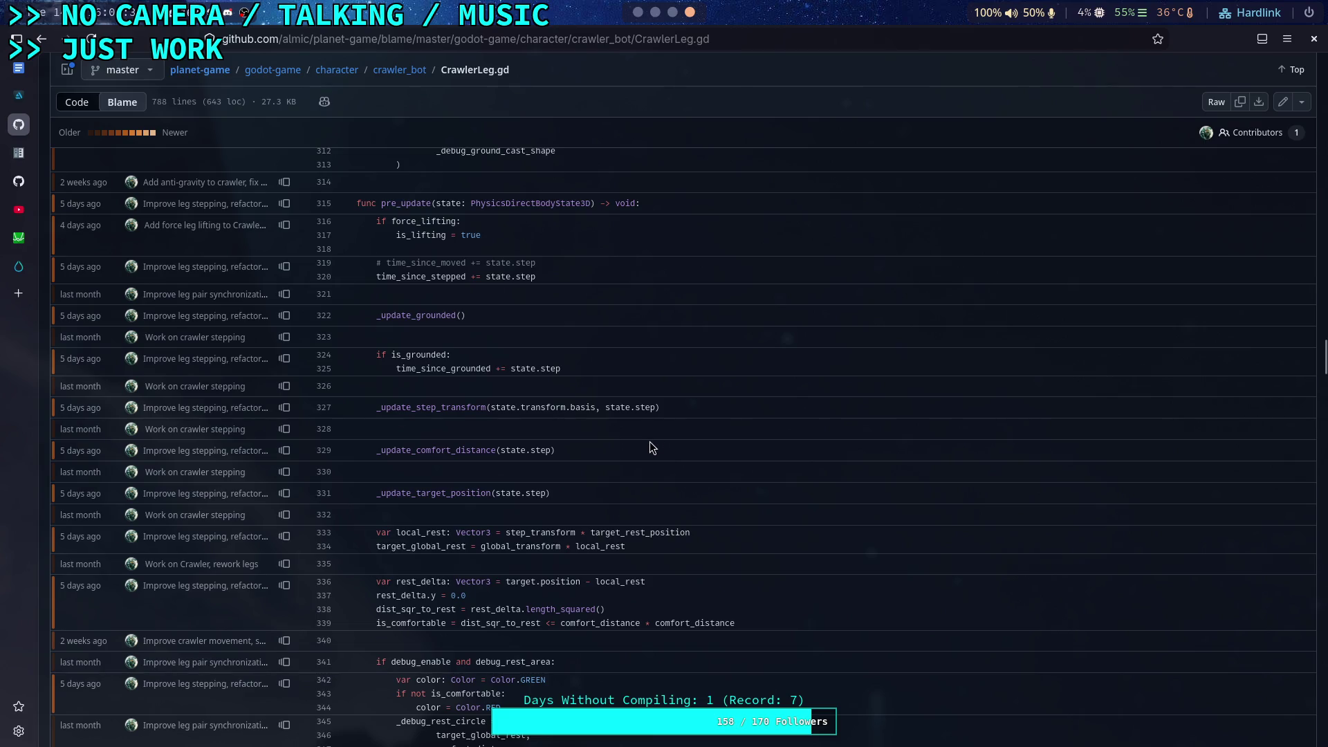
scroll(650, 442, "down", 15)
scroll(650, 428, "down", 15)
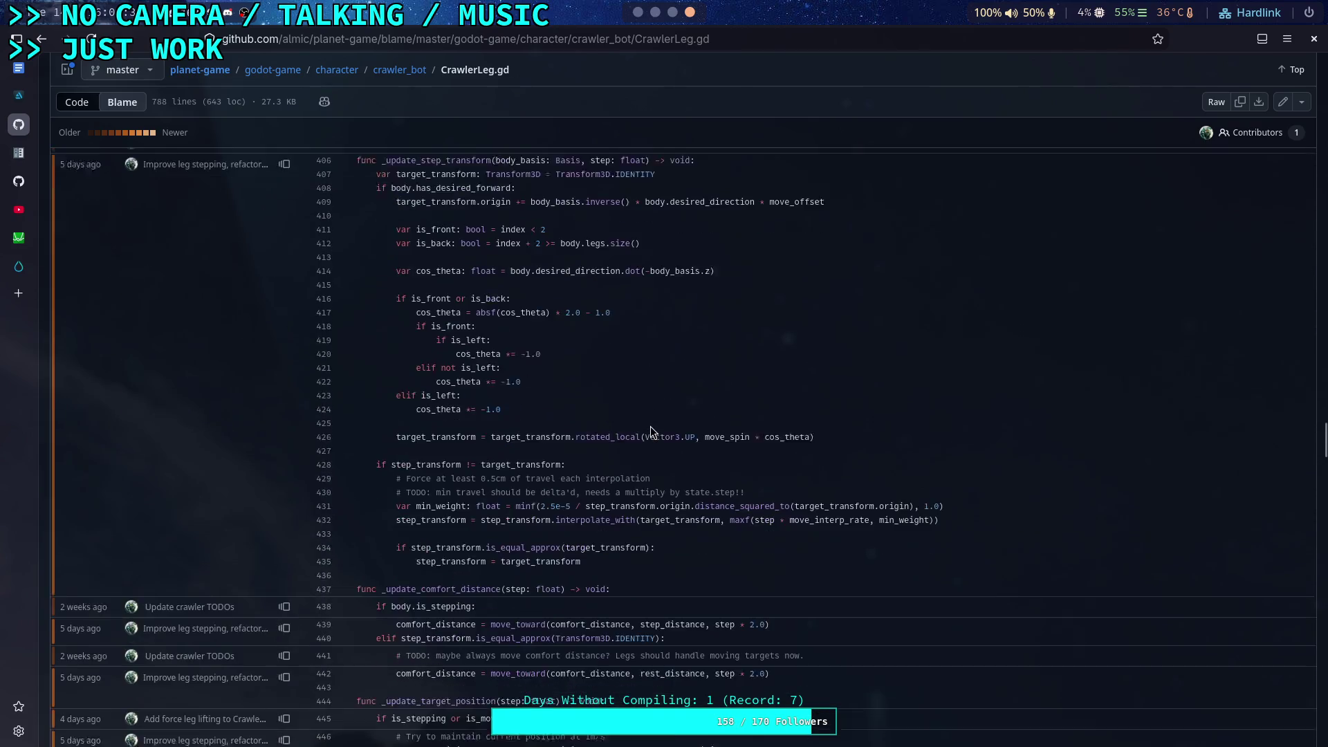
scroll(581, 457, "down", 20)
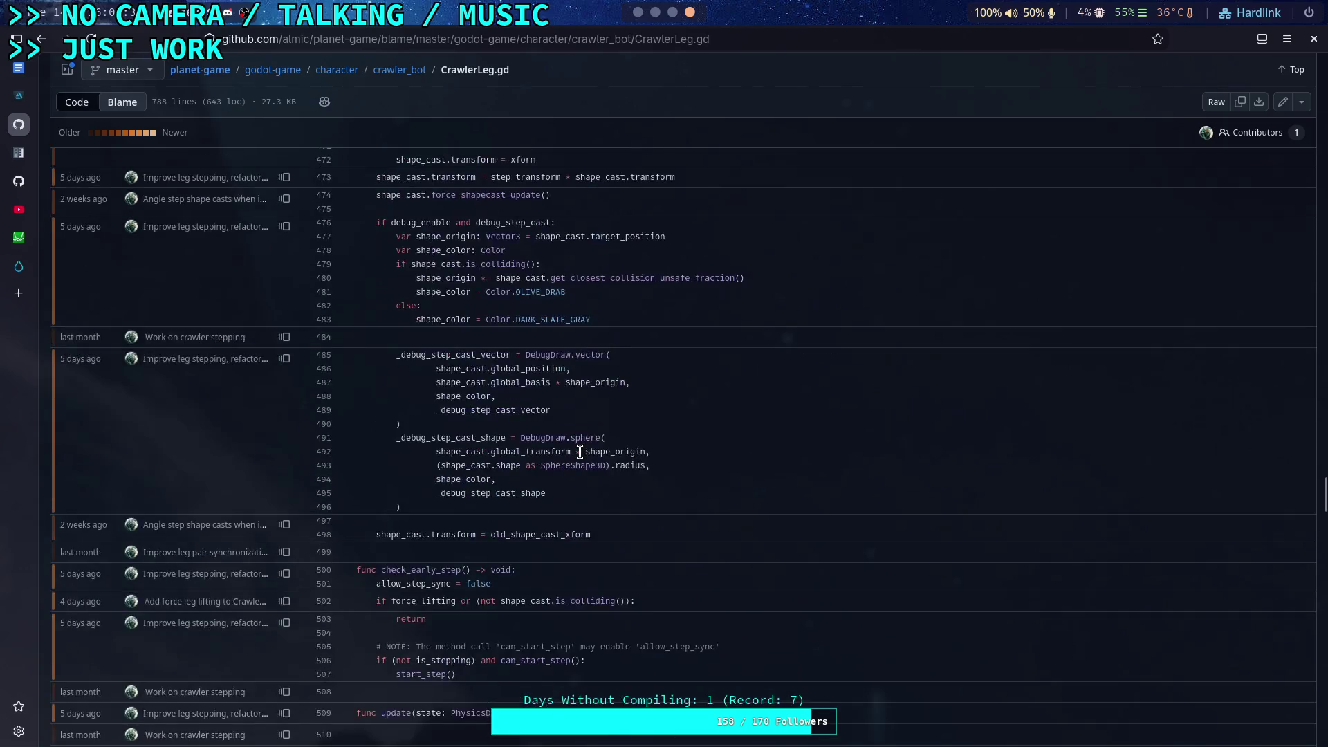
scroll(580, 458, "down", 8)
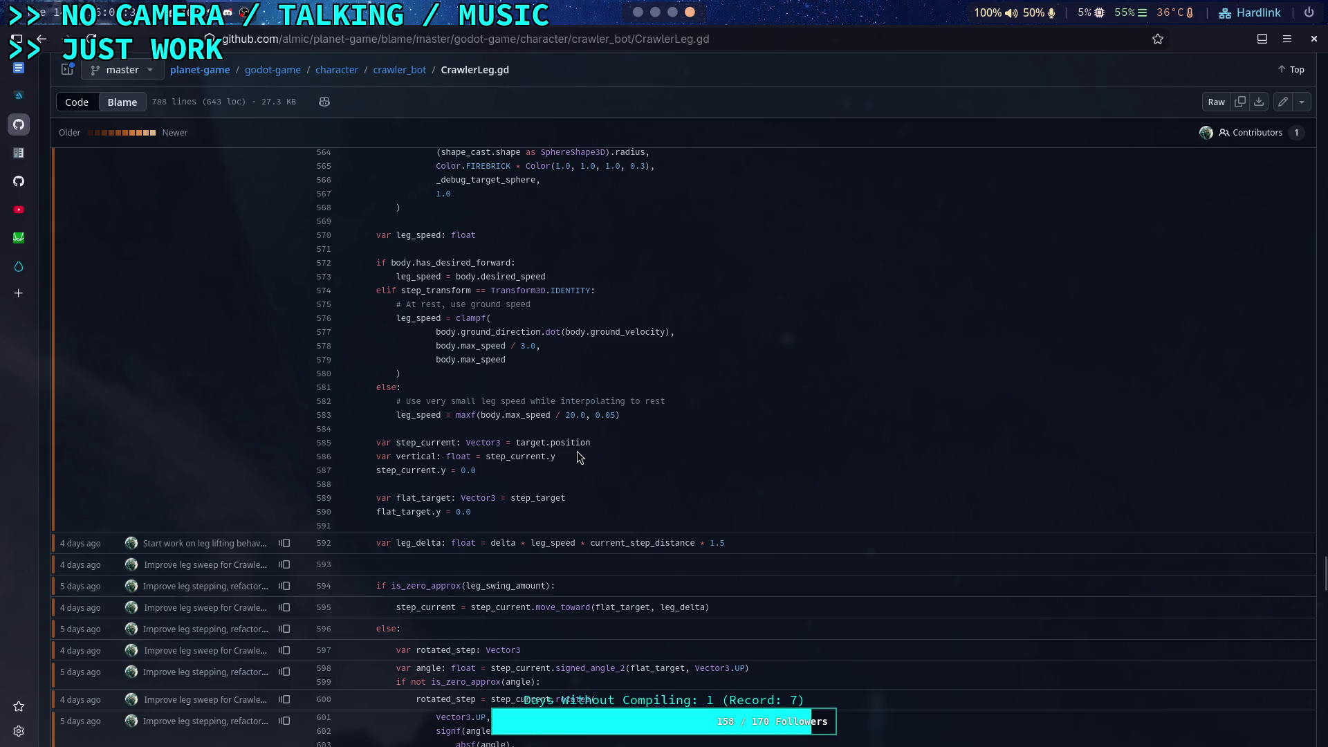
scroll(579, 458, "down", 9)
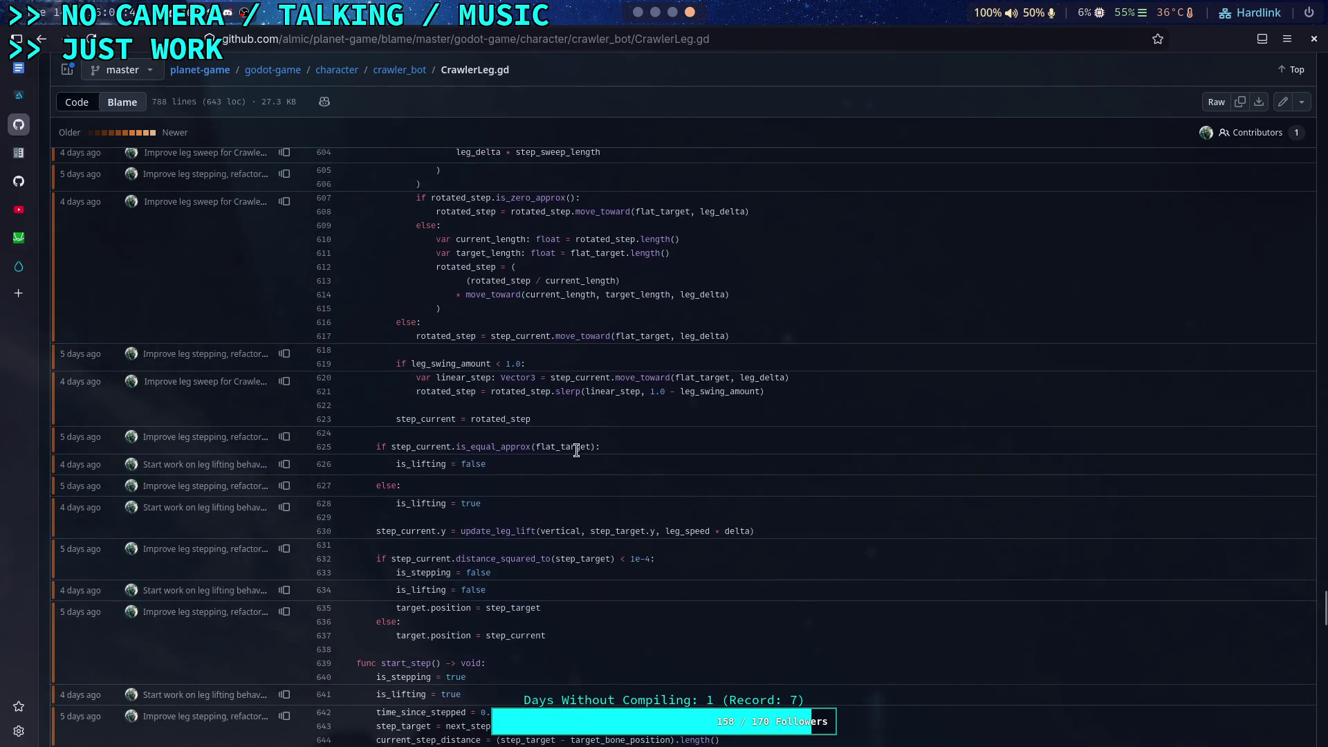
scroll(578, 453, "down", 3)
scroll(578, 458, "up", 3)
scroll(435, 518, "down", 2)
left_click_drag(371, 444, 839, 454)
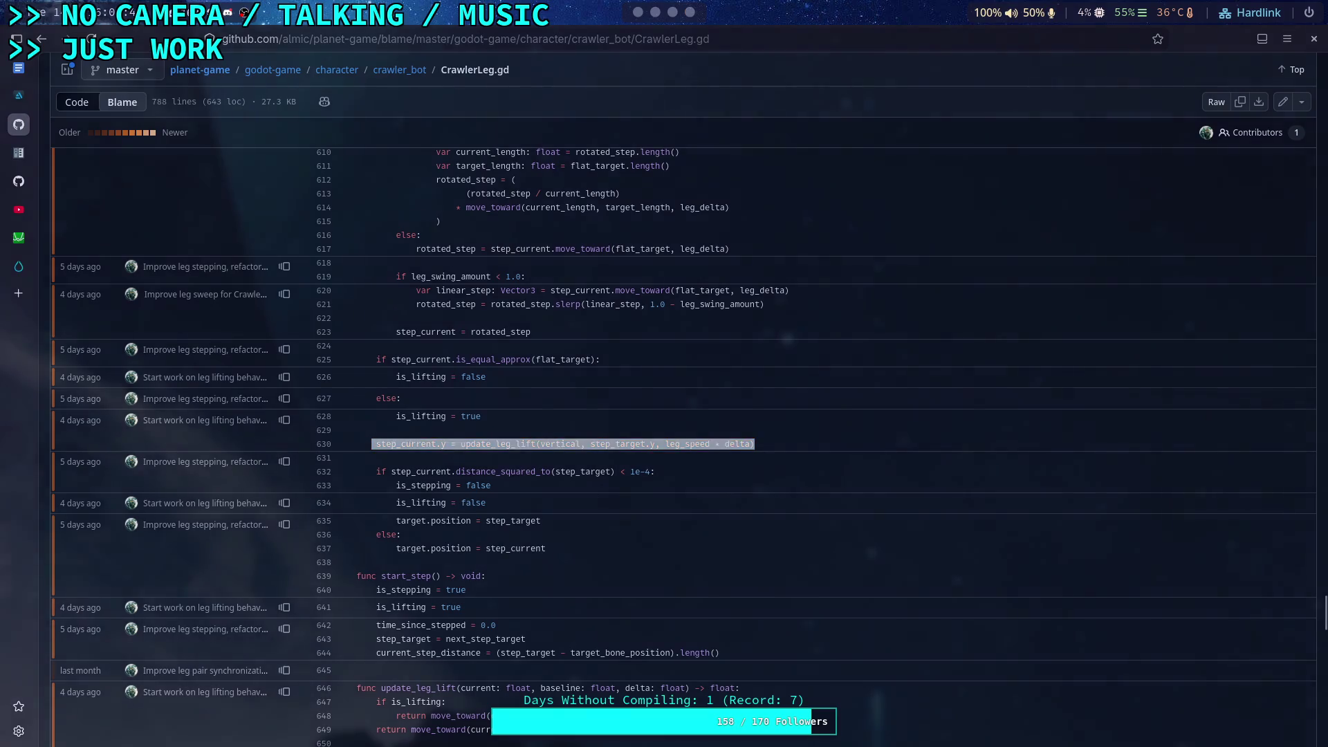
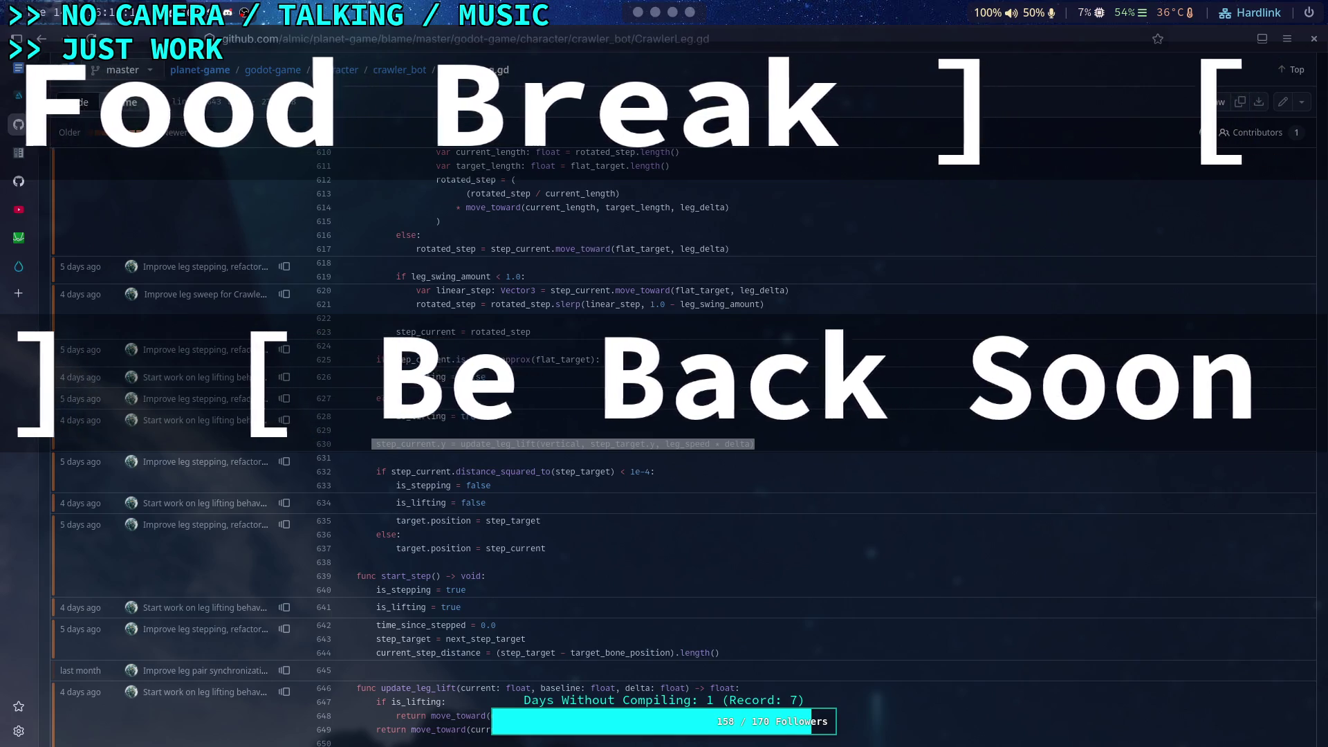
- Open the Twitch chat, activity feed and picture-in-picture video windows beside the CrawlerLeg.gd code
key("super+c")
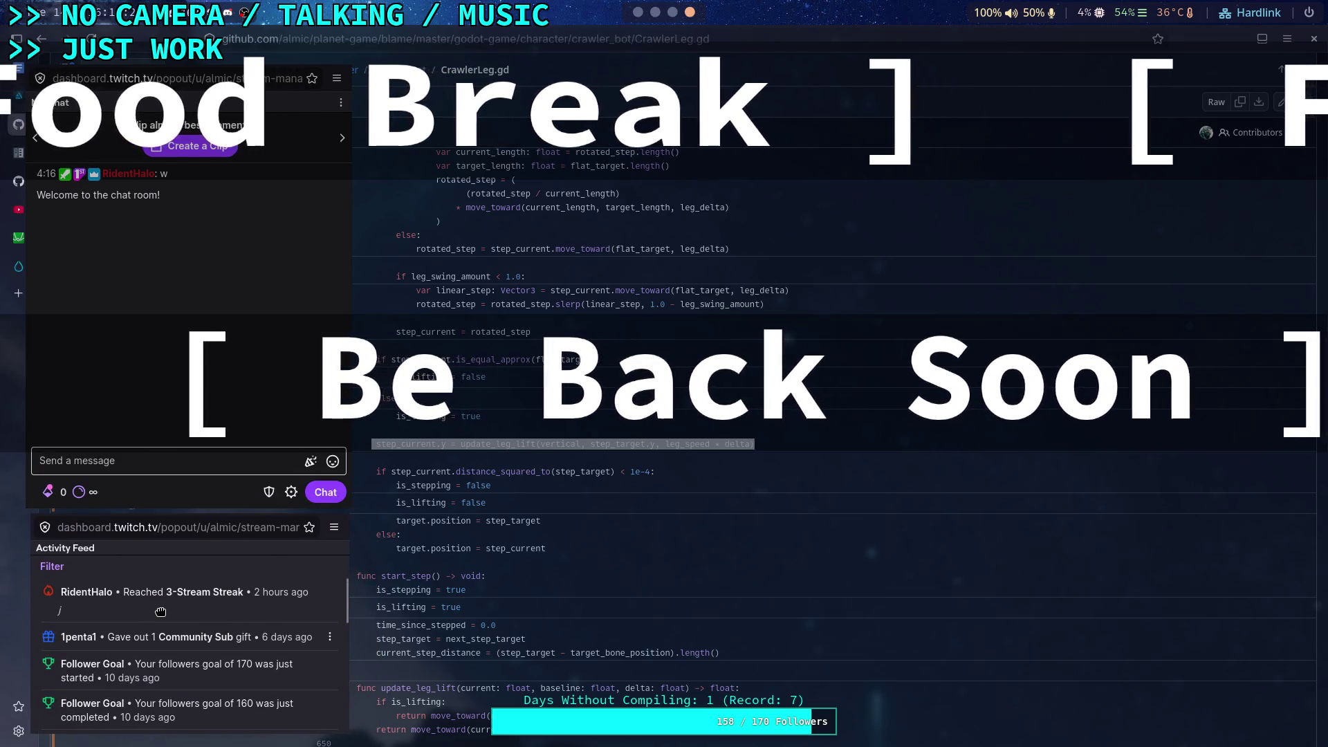
left_click_drag(161, 611, 155, 613)
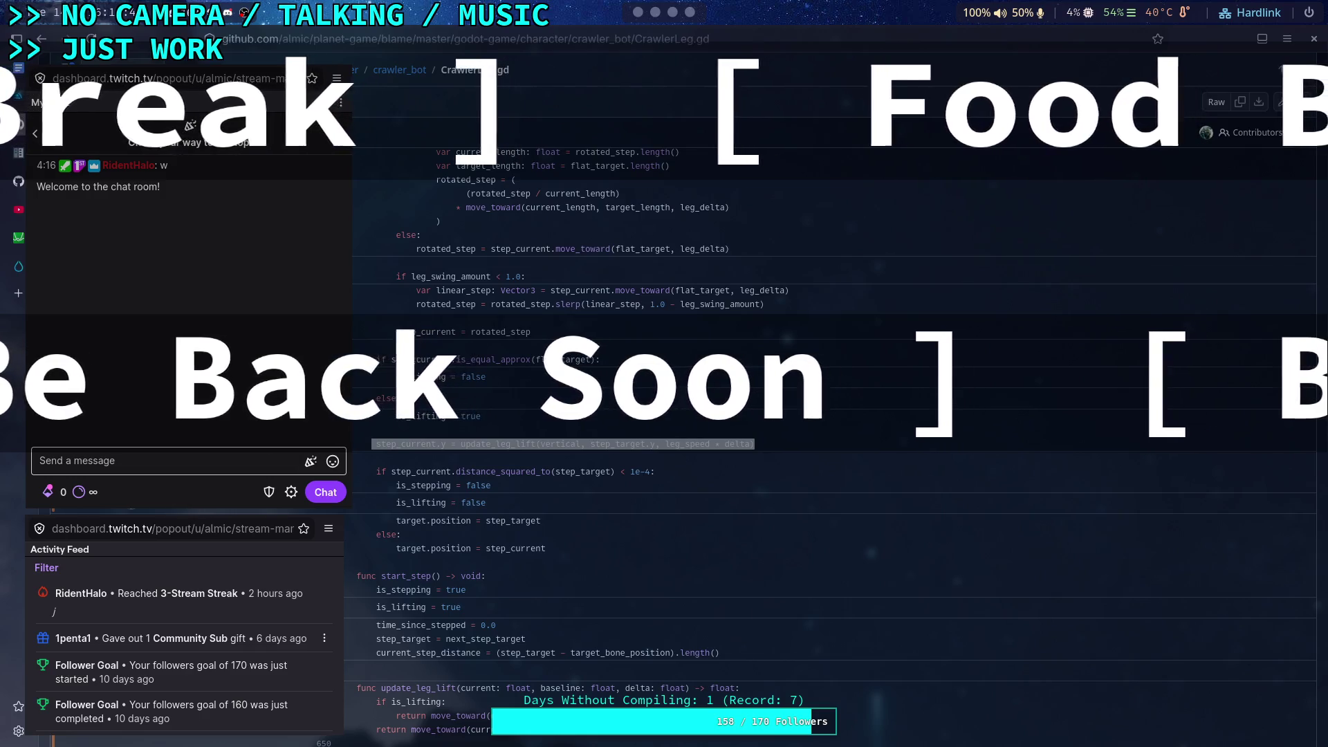
key("ctrl+shift+bracketright")
left_click_drag(216, 591, 516, 630)
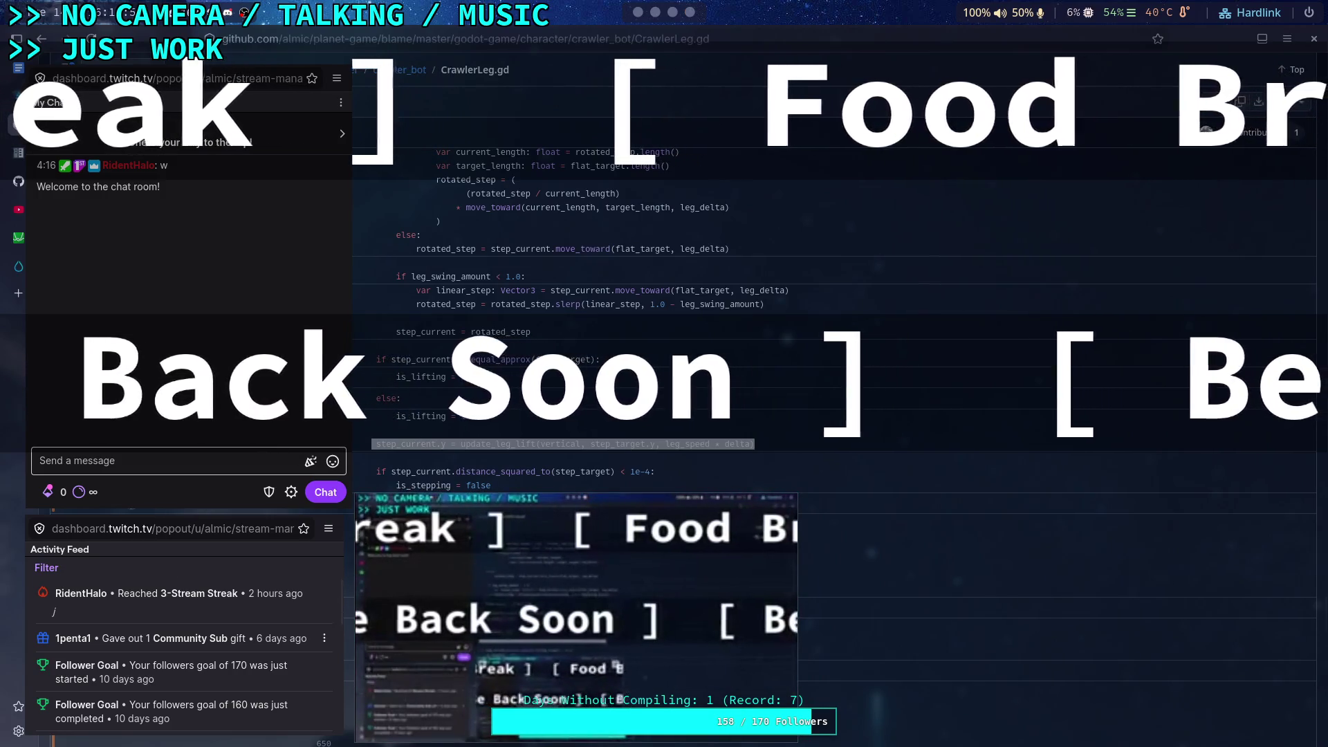
mouse_move(579, 590)
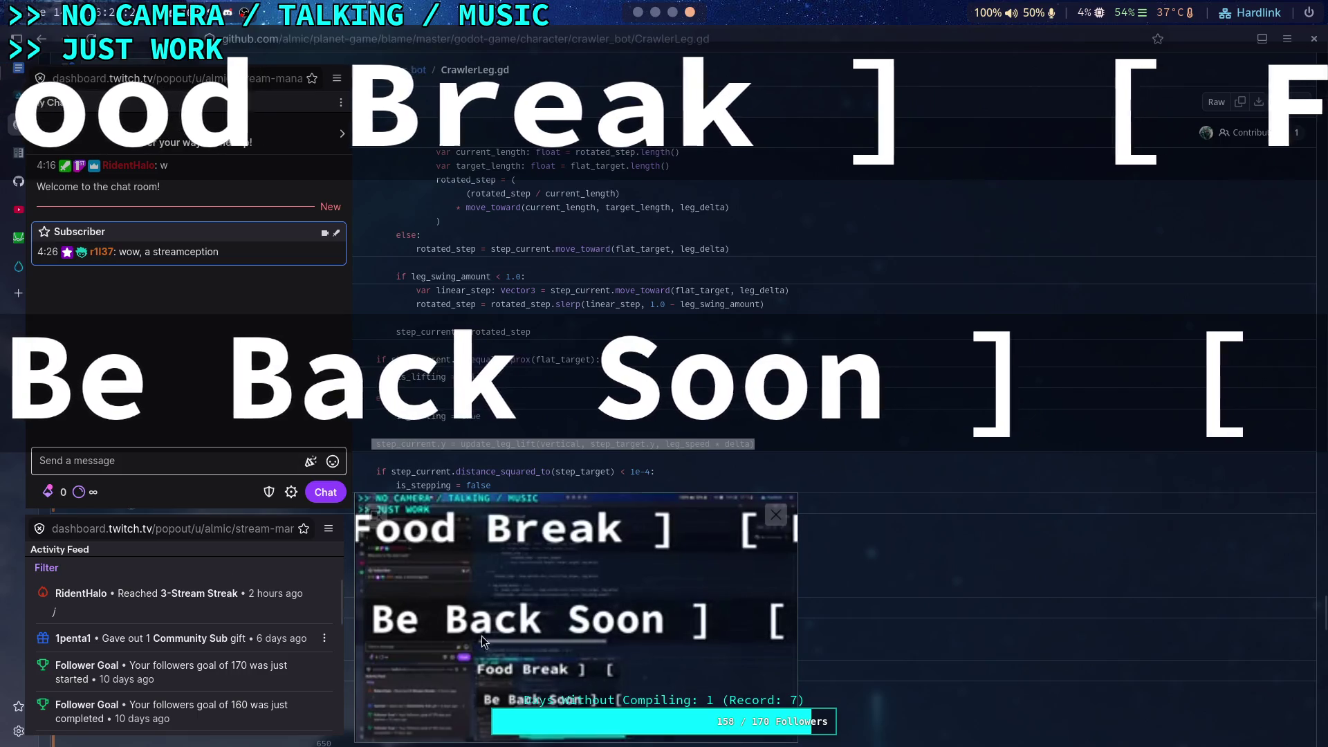
mouse_move(675, 704)
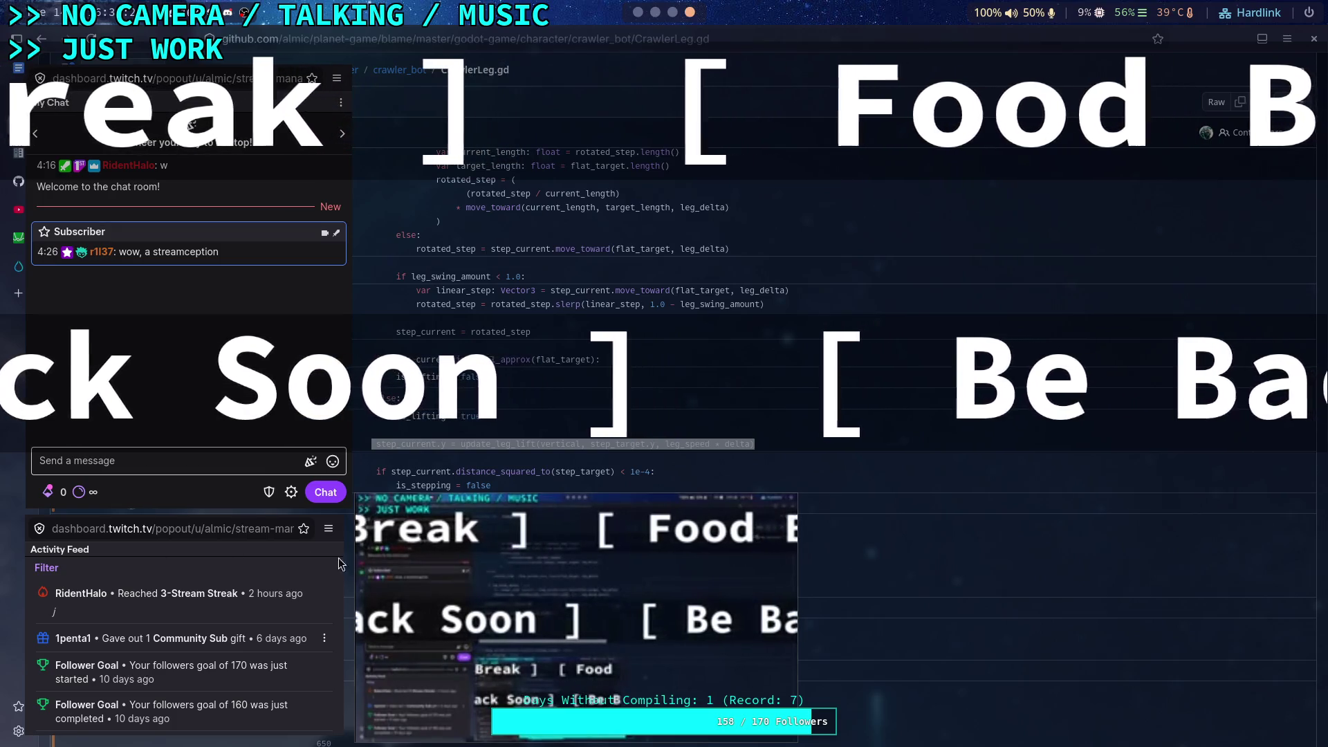
- Close the floating video and the Twitch chat window covering the blame view
mouse_move(716, 518)
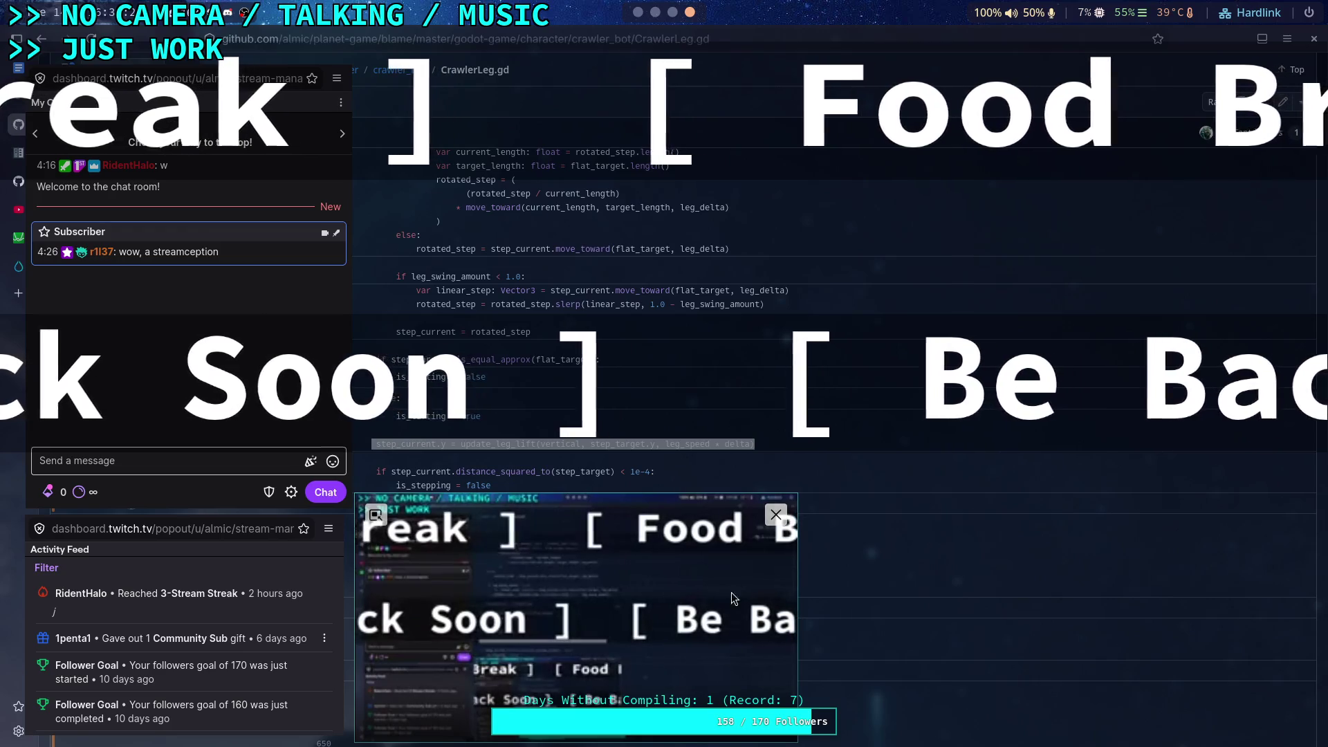
left_click(377, 517)
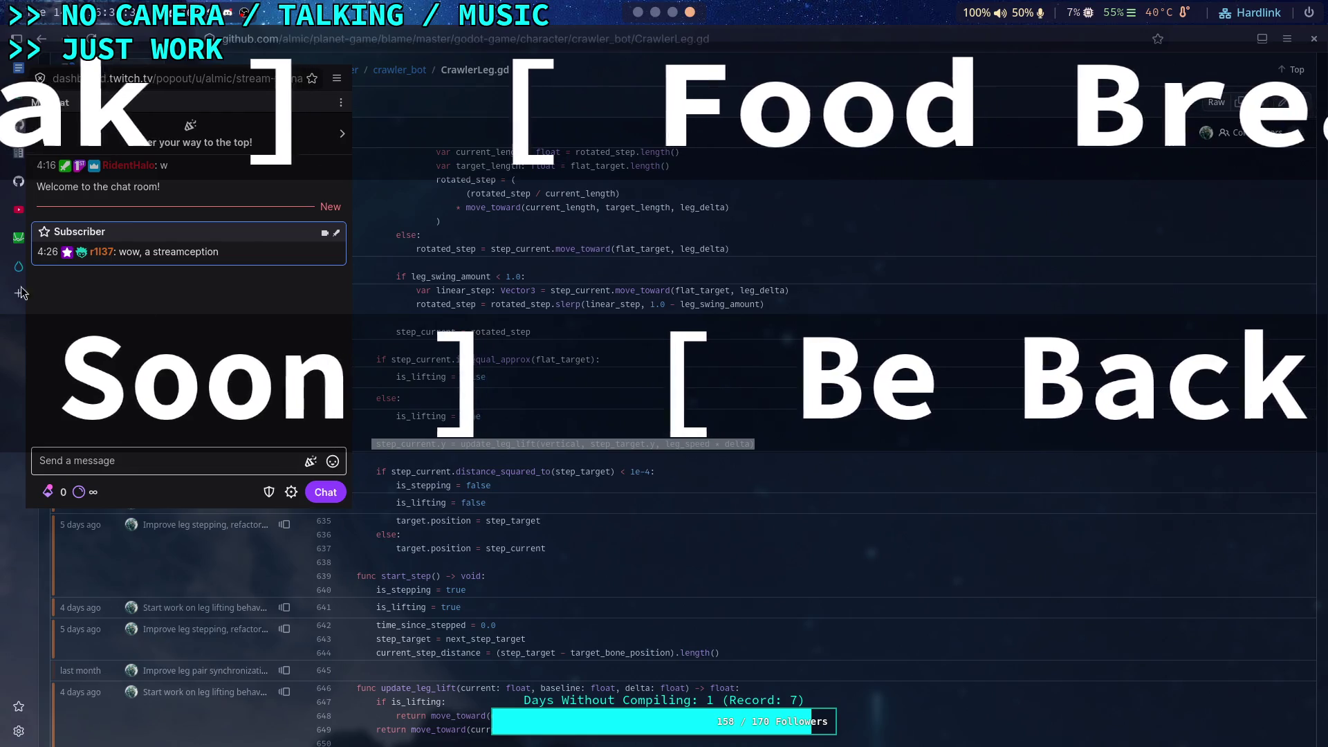
key("ctrl+w")
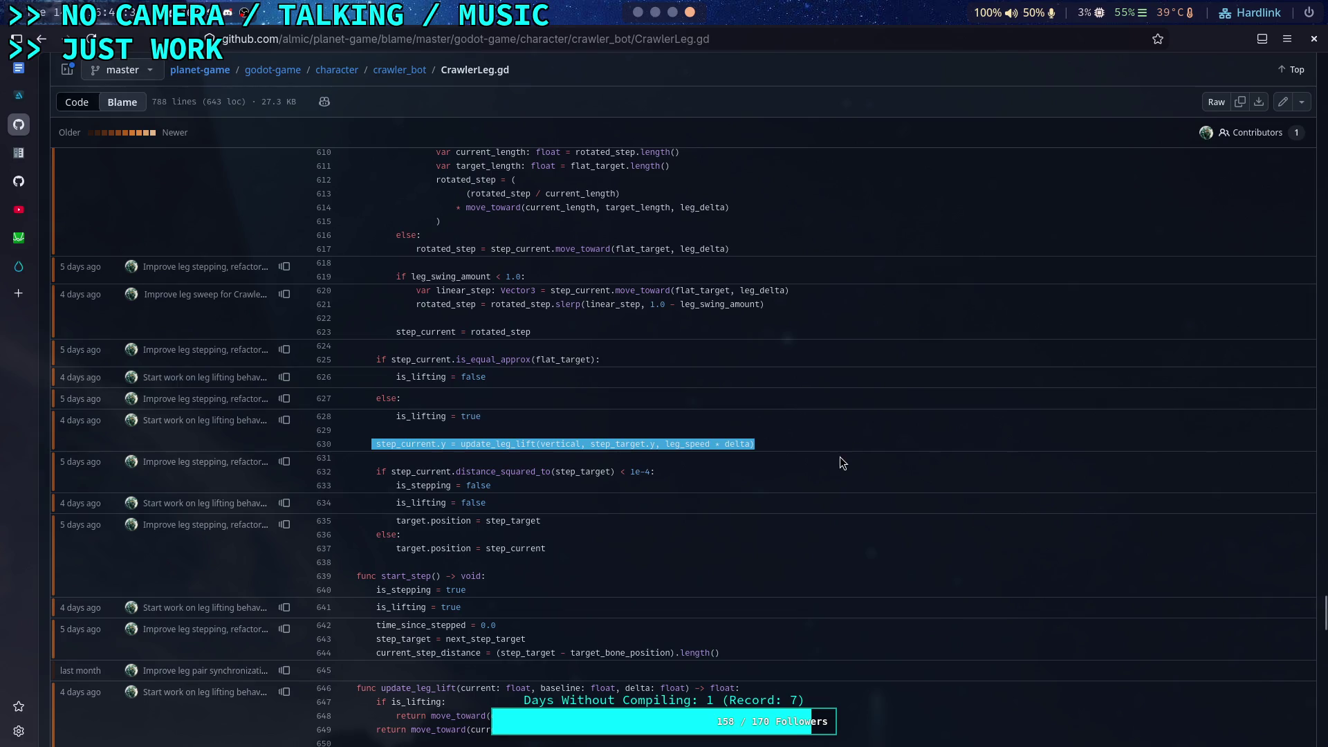
- Switch workspaces back to the Godot script editor showing CrawlerLeg.gd
key("super+1")
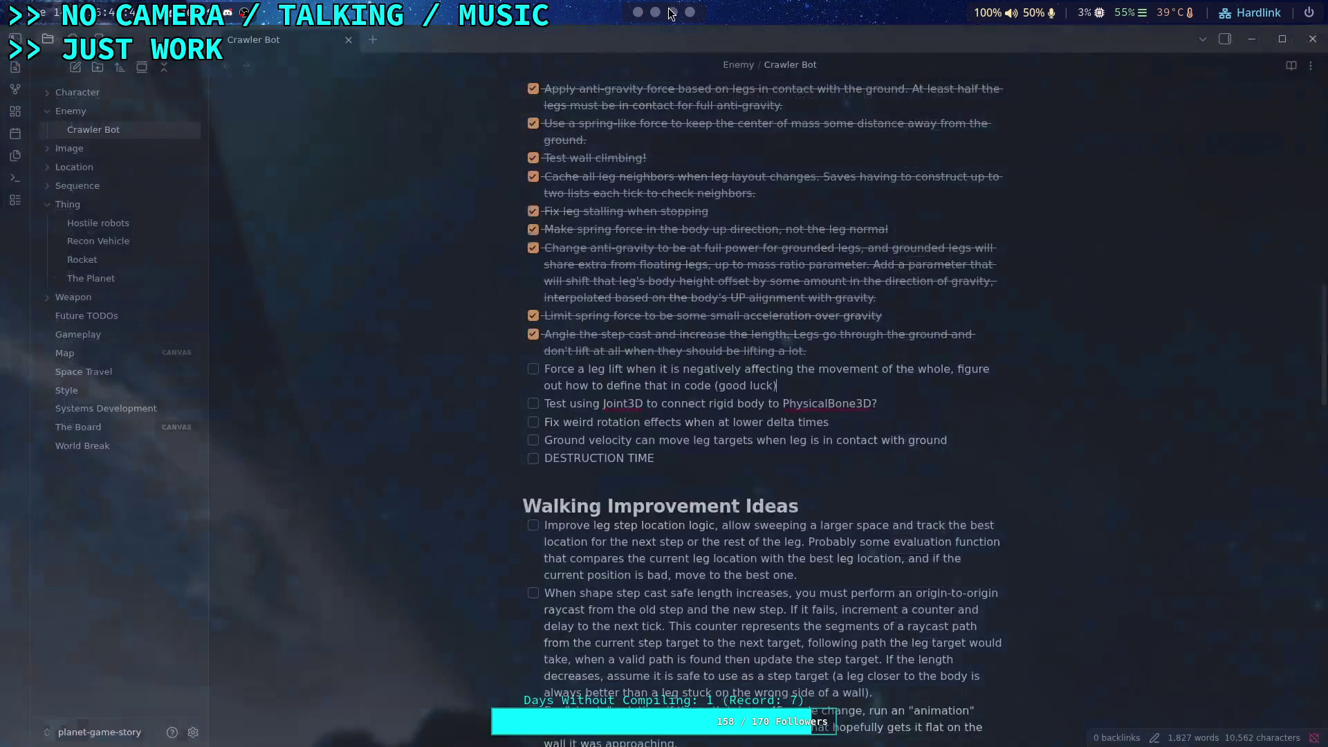
left_click(672, 11)
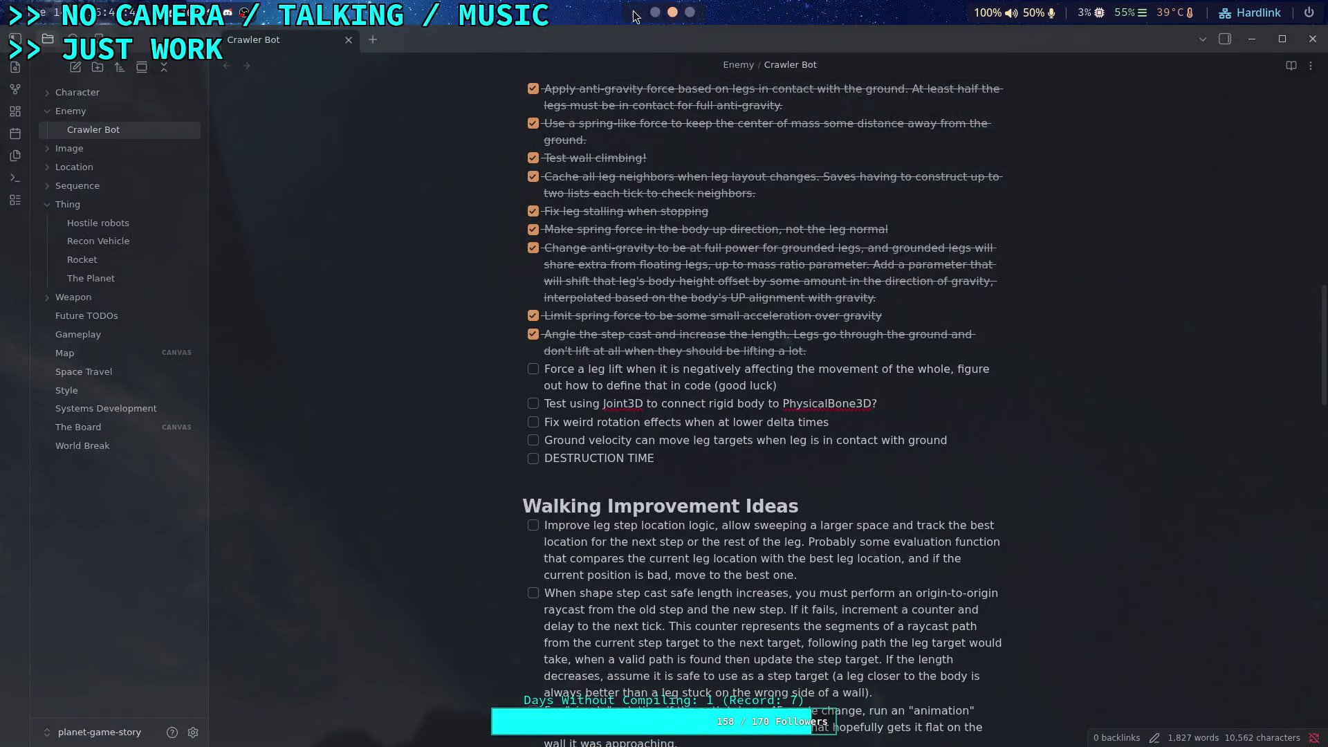
left_click(690, 12)
left_click(638, 11)
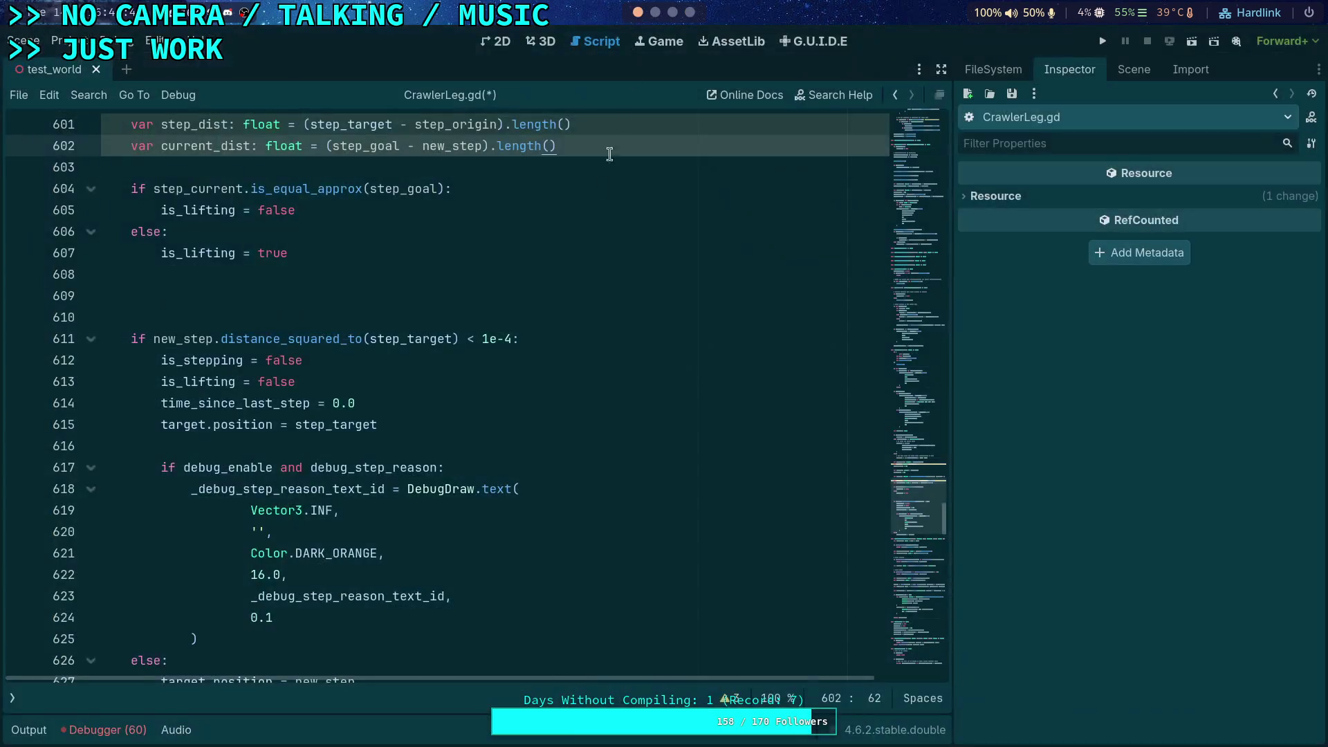
left_click(540, 362)
scroll(428, 384, "up", 2)
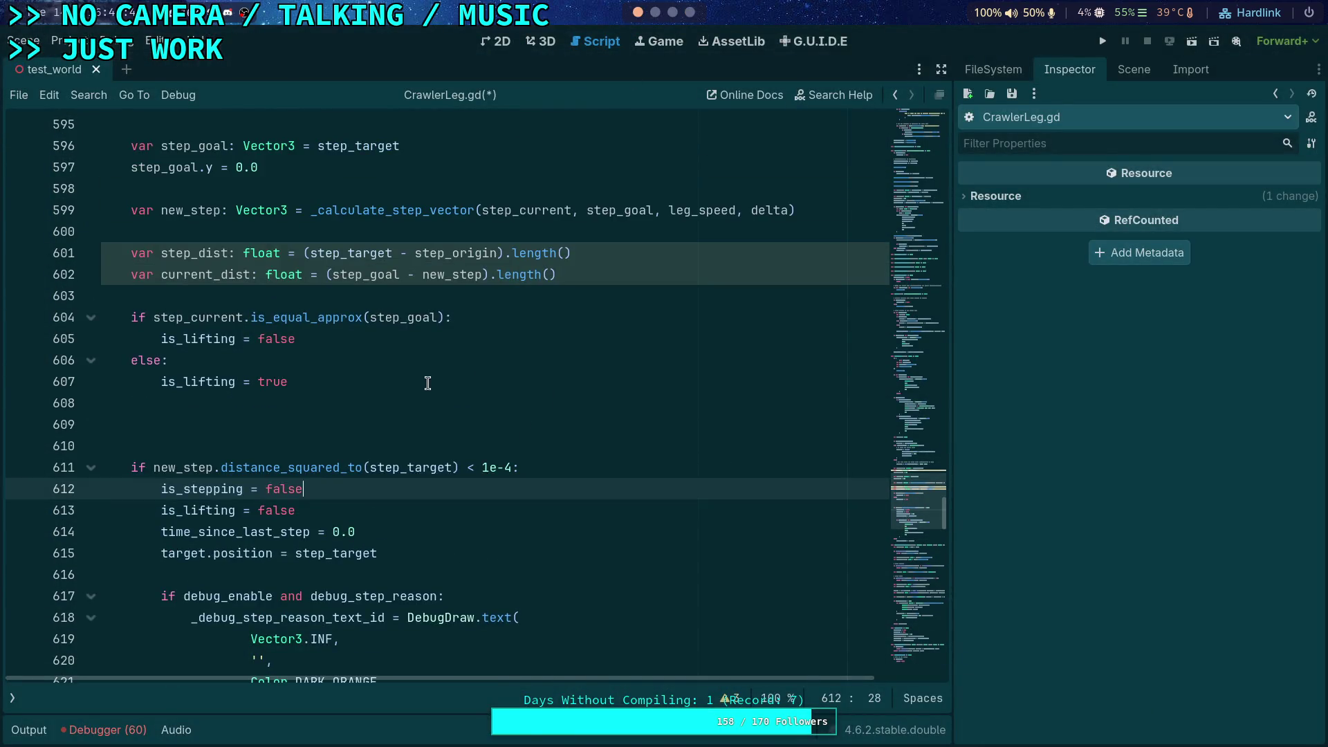
left_click(404, 415)
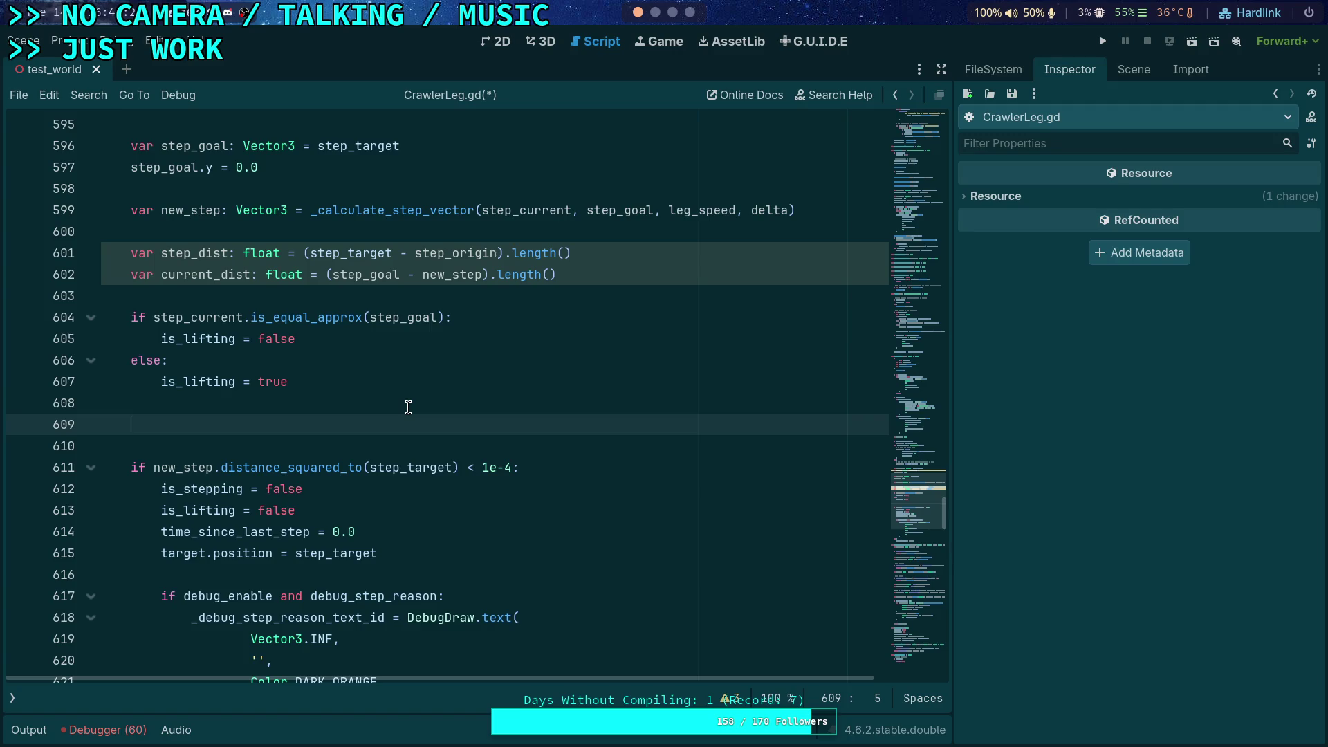
scroll(370, 318, "up", 1)
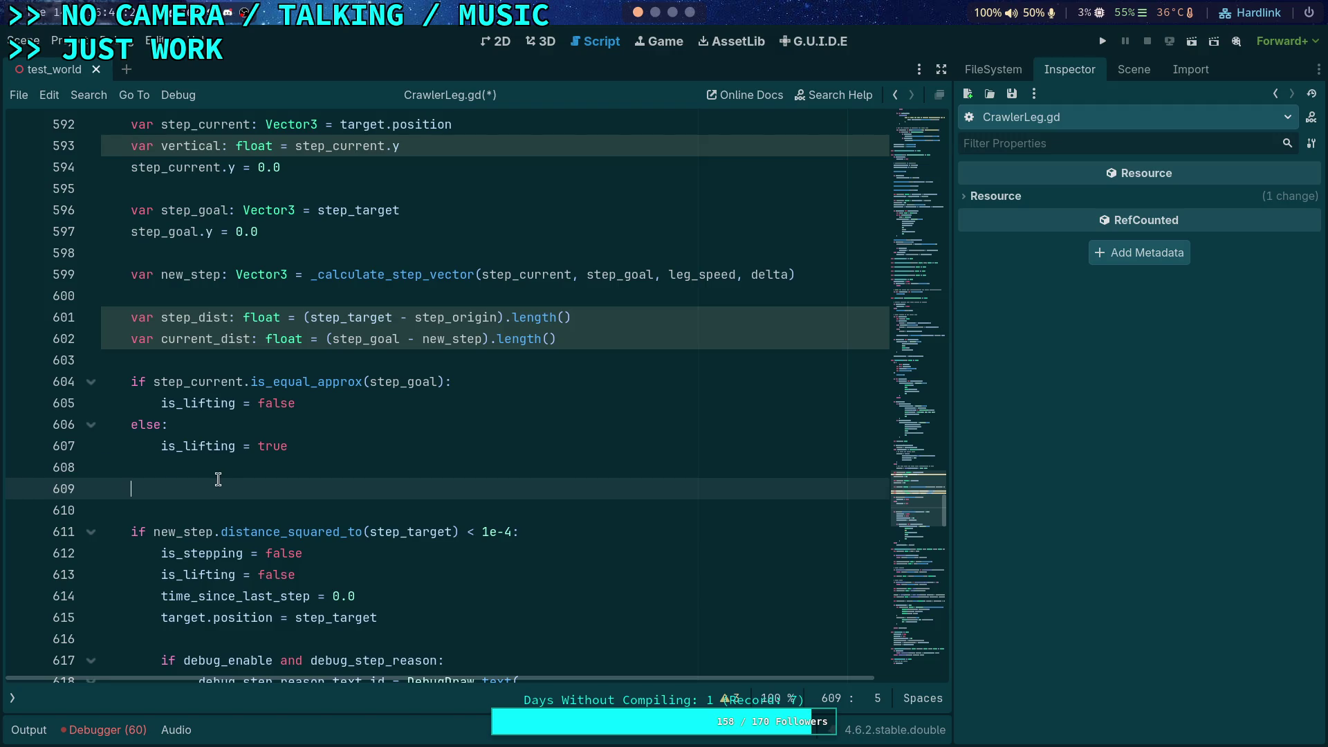
- Delete the two extra blank lines 608–609 in CrawlerLeg.gd
left_click_drag(217, 483, 217, 468)
key("ctrl+shift+k")
double_click(204, 314)
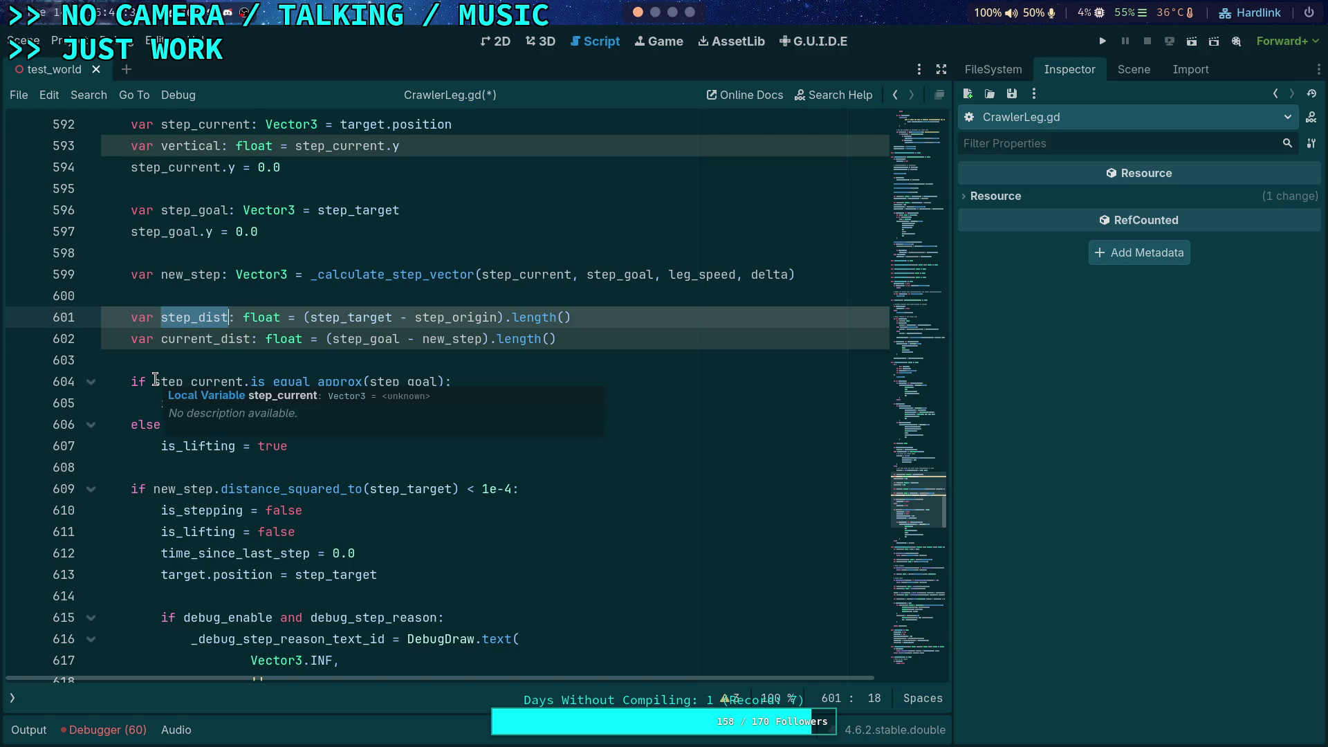
- Replace the is_equal_approx condition on line 604 with current_dist < step_dist * 0.6
left_click_drag(155, 379, 449, 388)
type("step_dist < :")
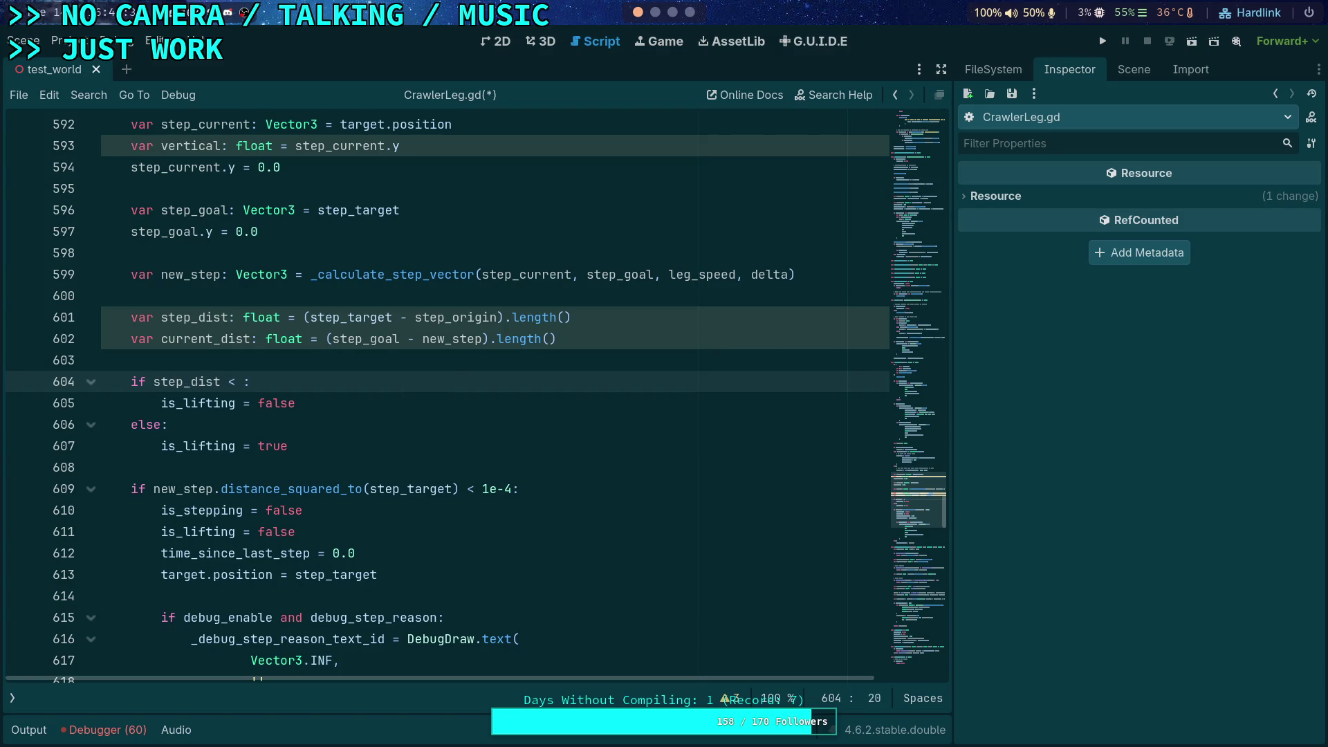
type("current_")
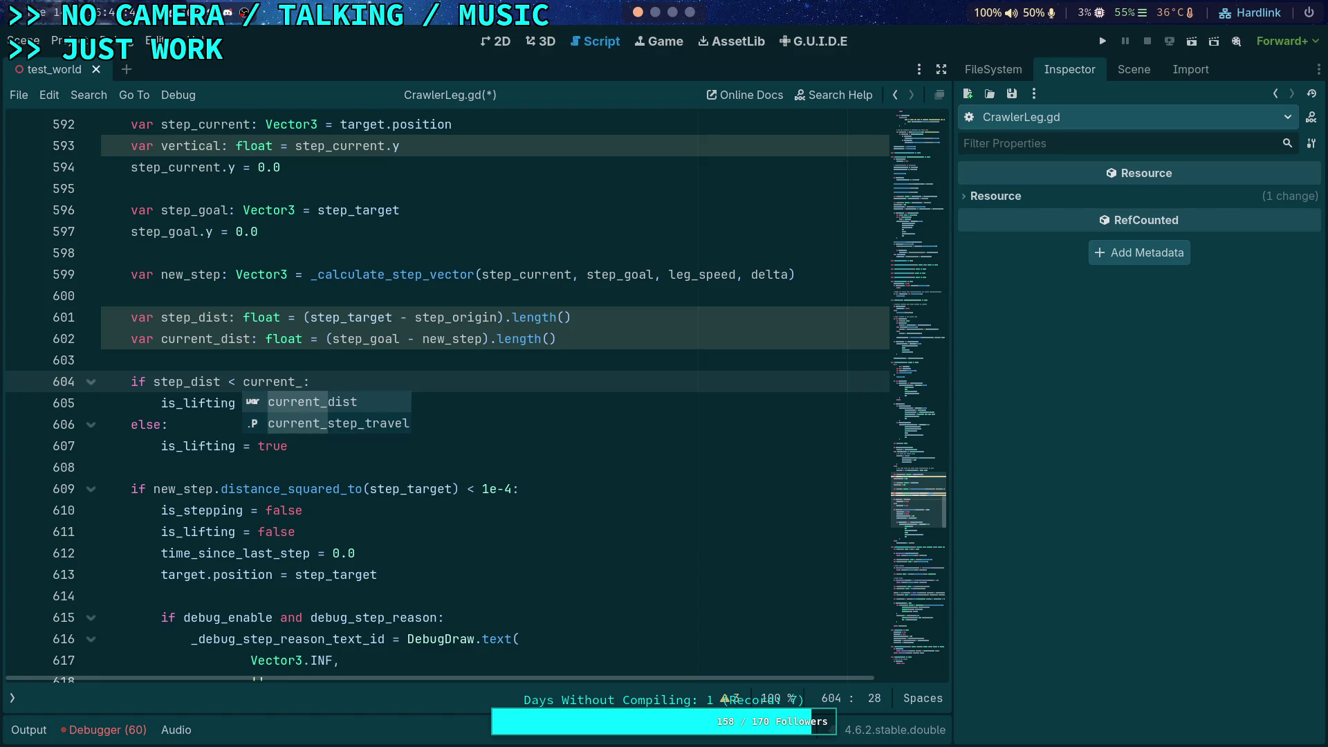
key("ctrl+BackSpace")
key("ctrl+BackSpace")
key("ctrl+BackSpace")
type("curre")
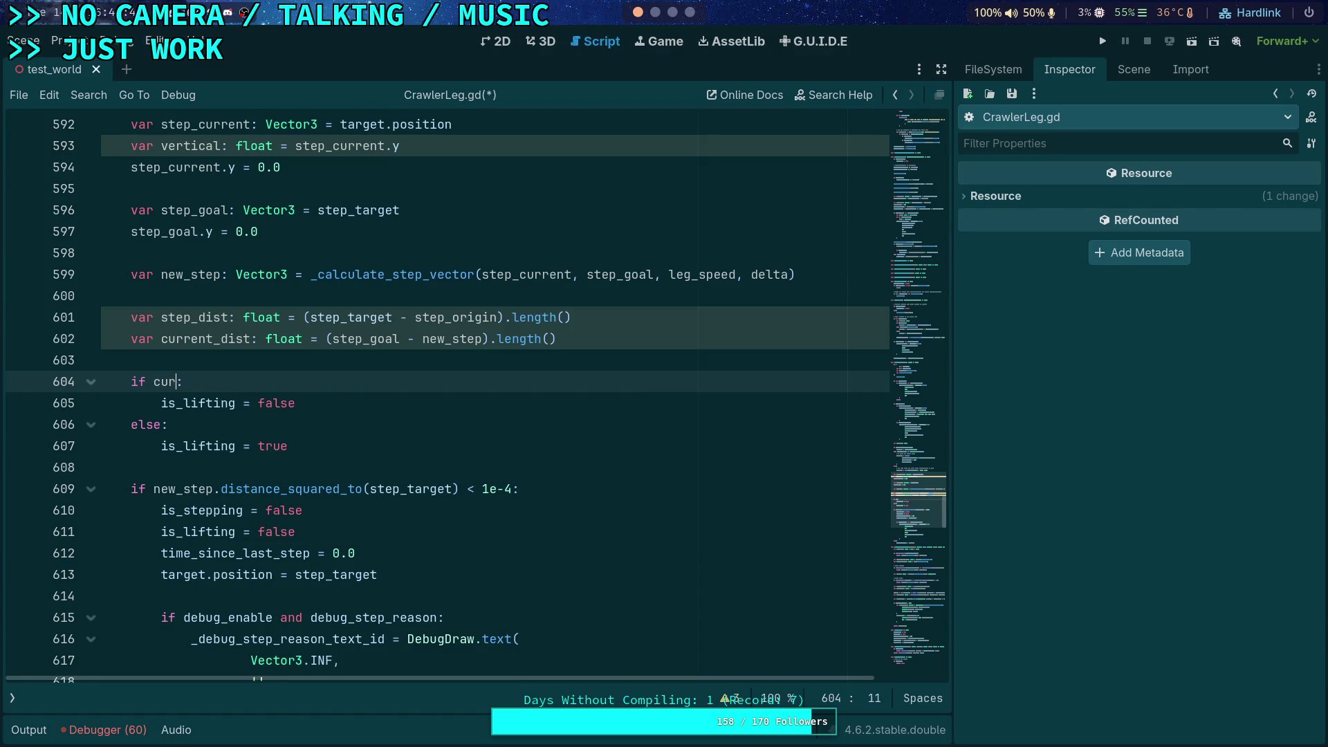
type("nt_dist <")
key("BackSpace")
type("< ")
type("step_dist * ")
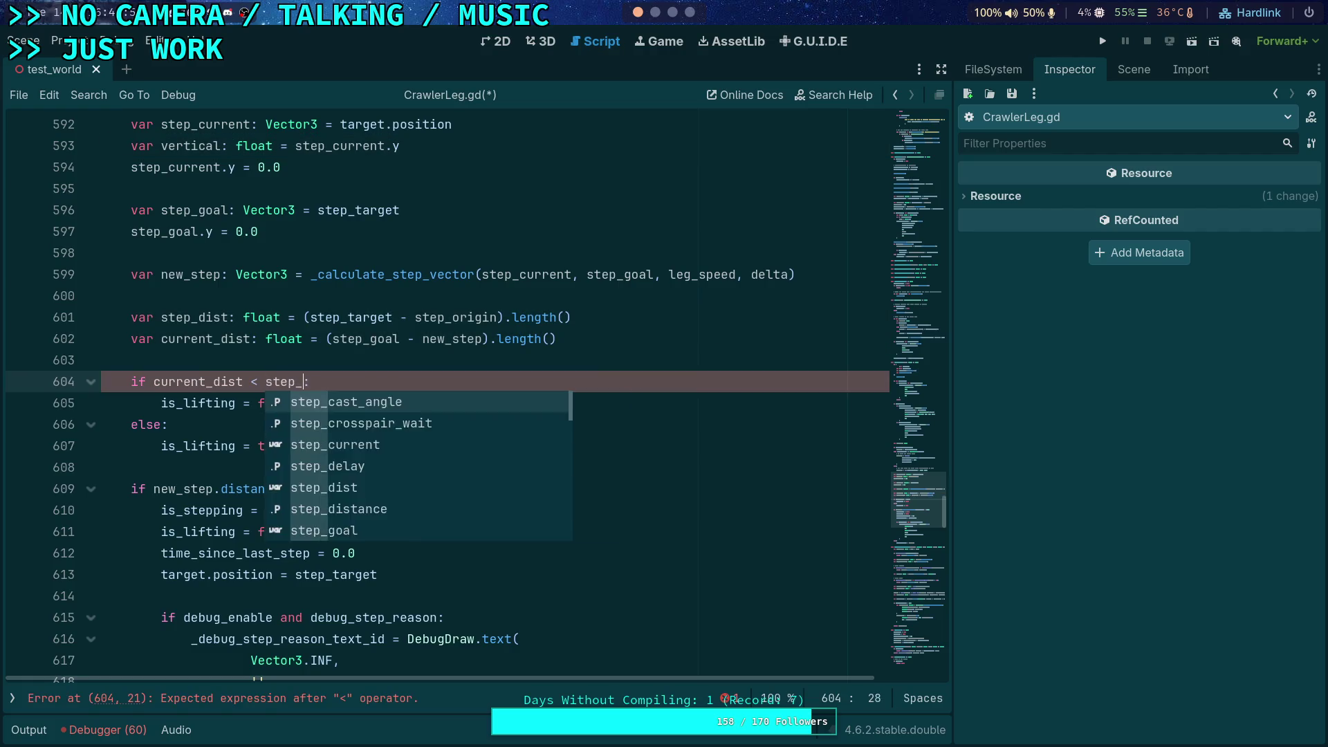
type("0.6")
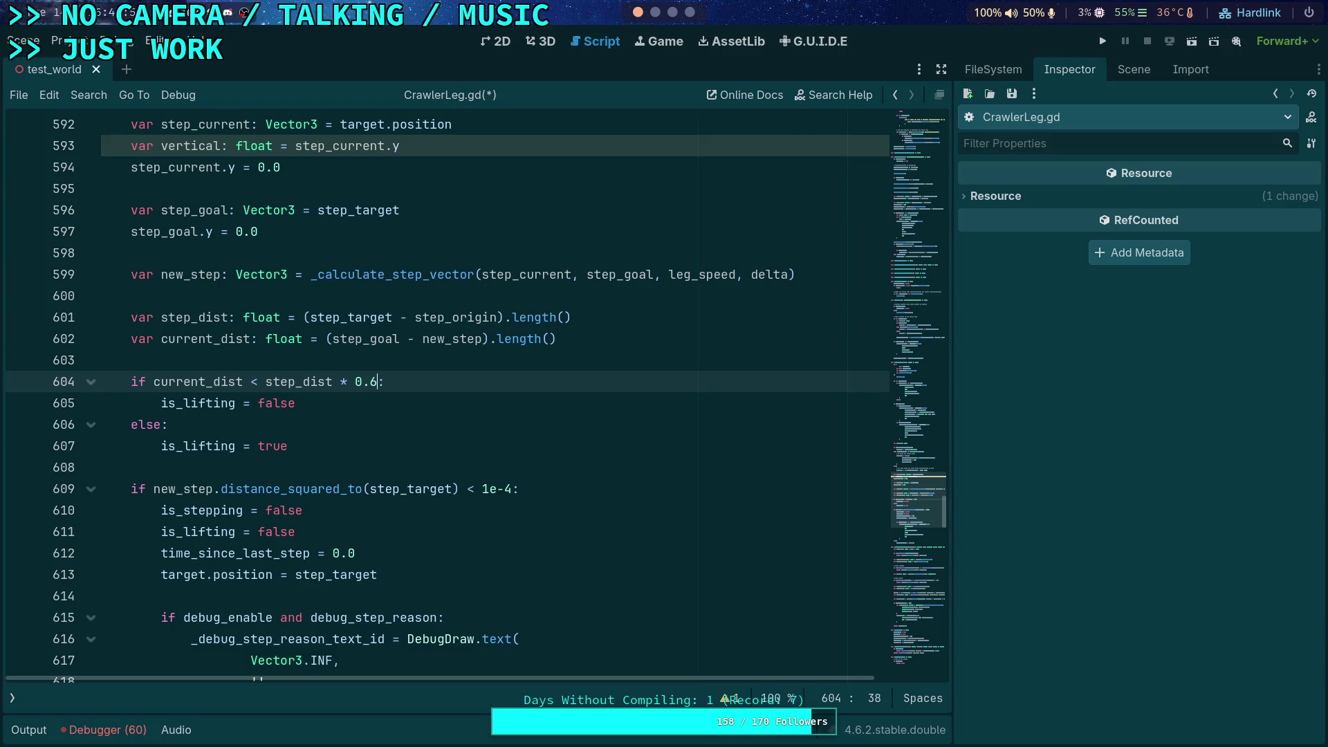
type("5")
- Review the lifting if/else block on lines 604–607, selecting it and then clearing the selection
left_click(520, 480)
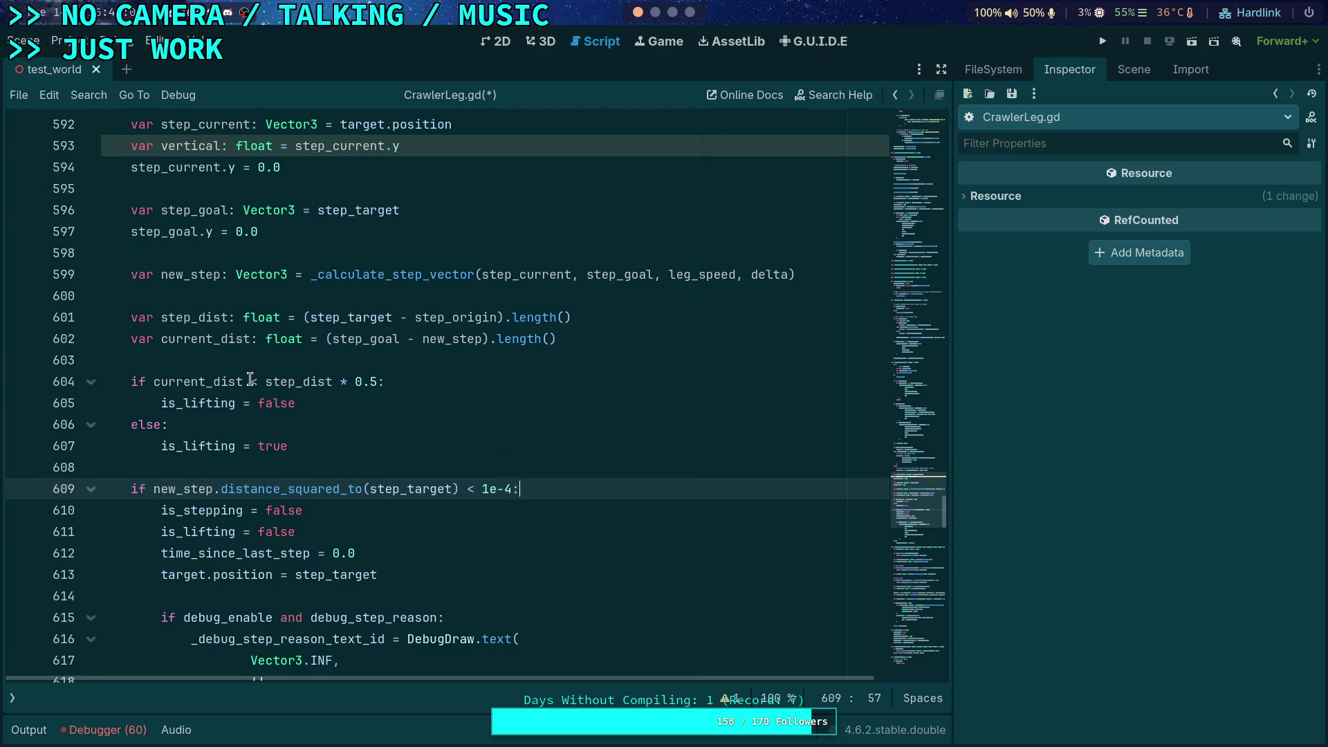
left_click(371, 440)
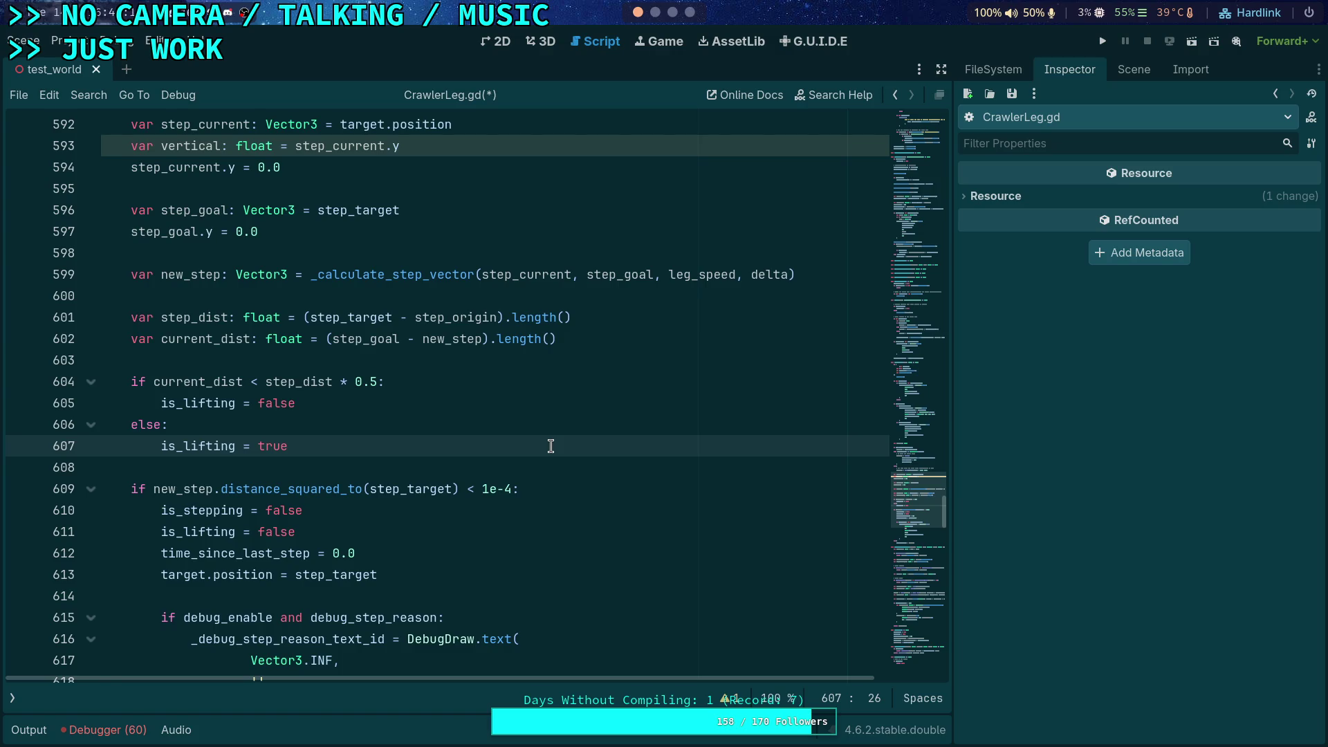
left_click(442, 423)
left_click(359, 439)
left_click_drag(359, 439, 107, 367)
left_click(423, 408)
- Stub the line 604 condition as 'if false:' and start a '# TODO' comment line above it
mouse_move(377, 381)
left_mouse_down()
mouse_move(158, 404)
mouse_move(153, 382)
left_mouse_up()
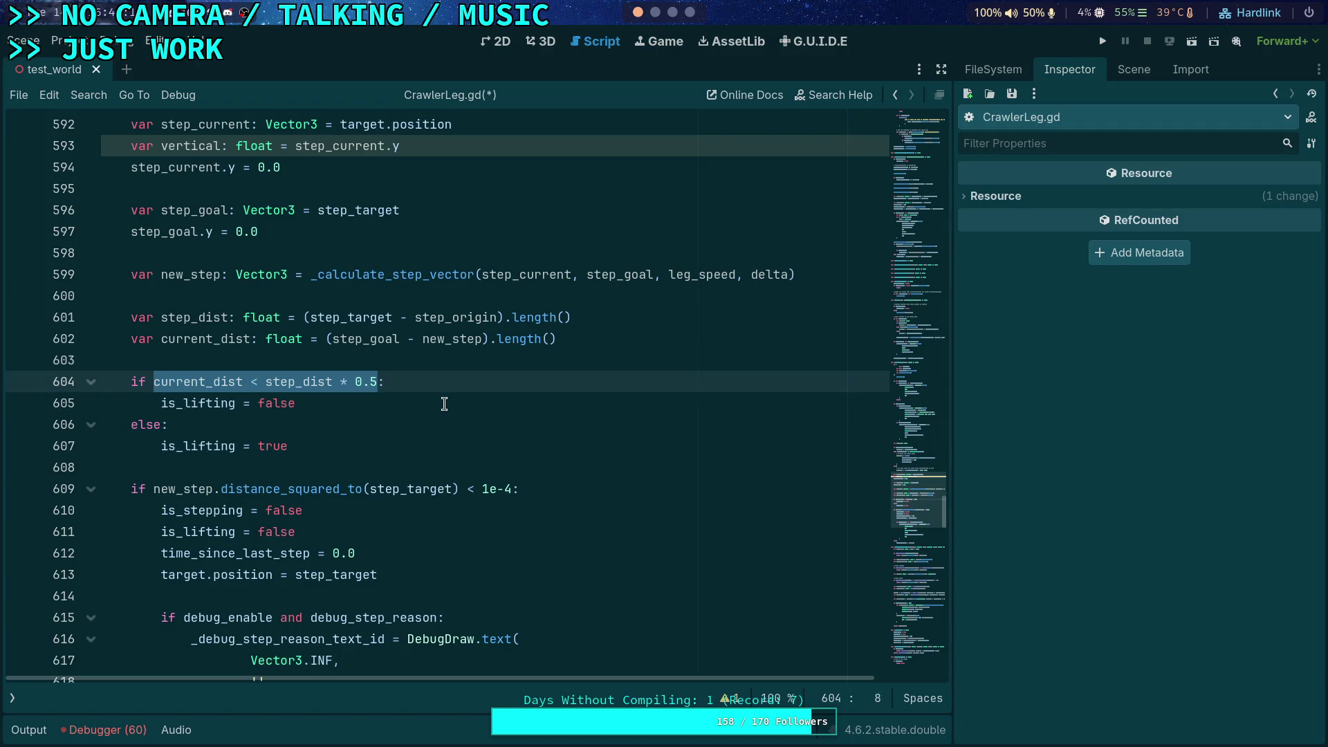
type("????:")
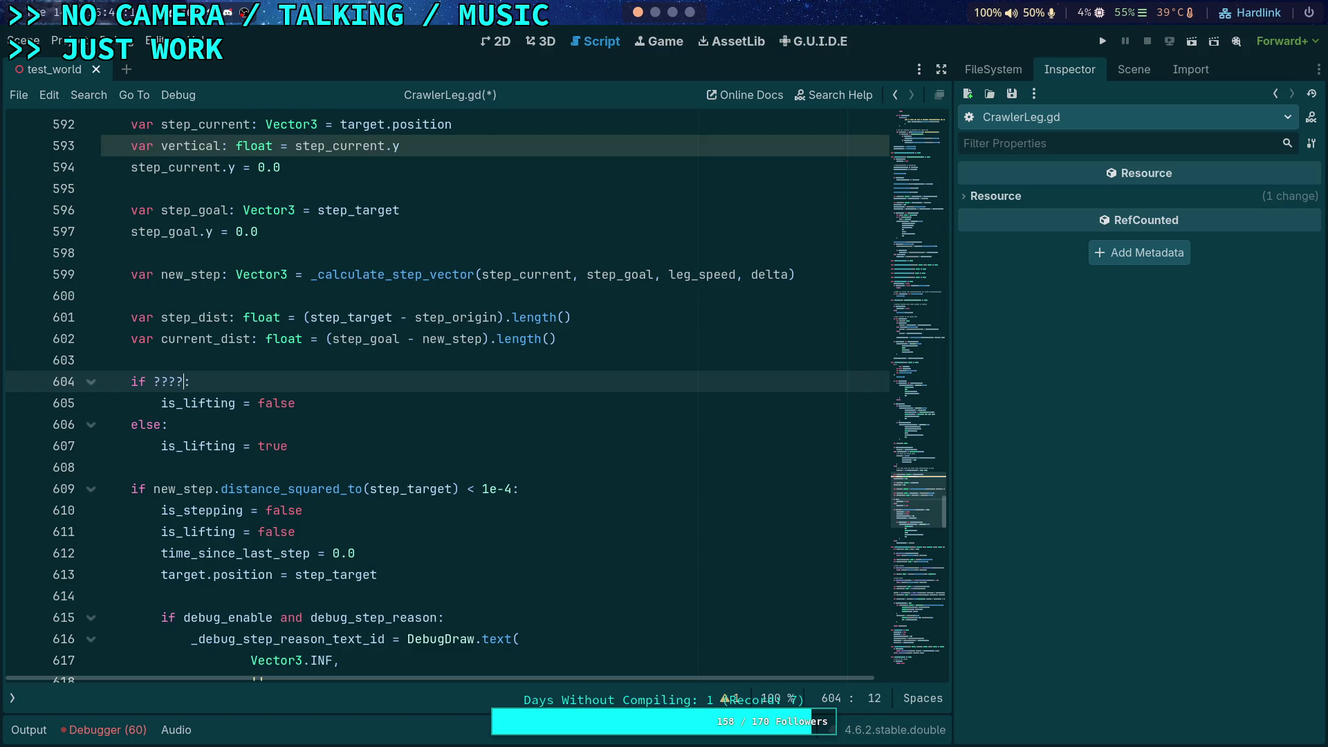
left_click(553, 339)
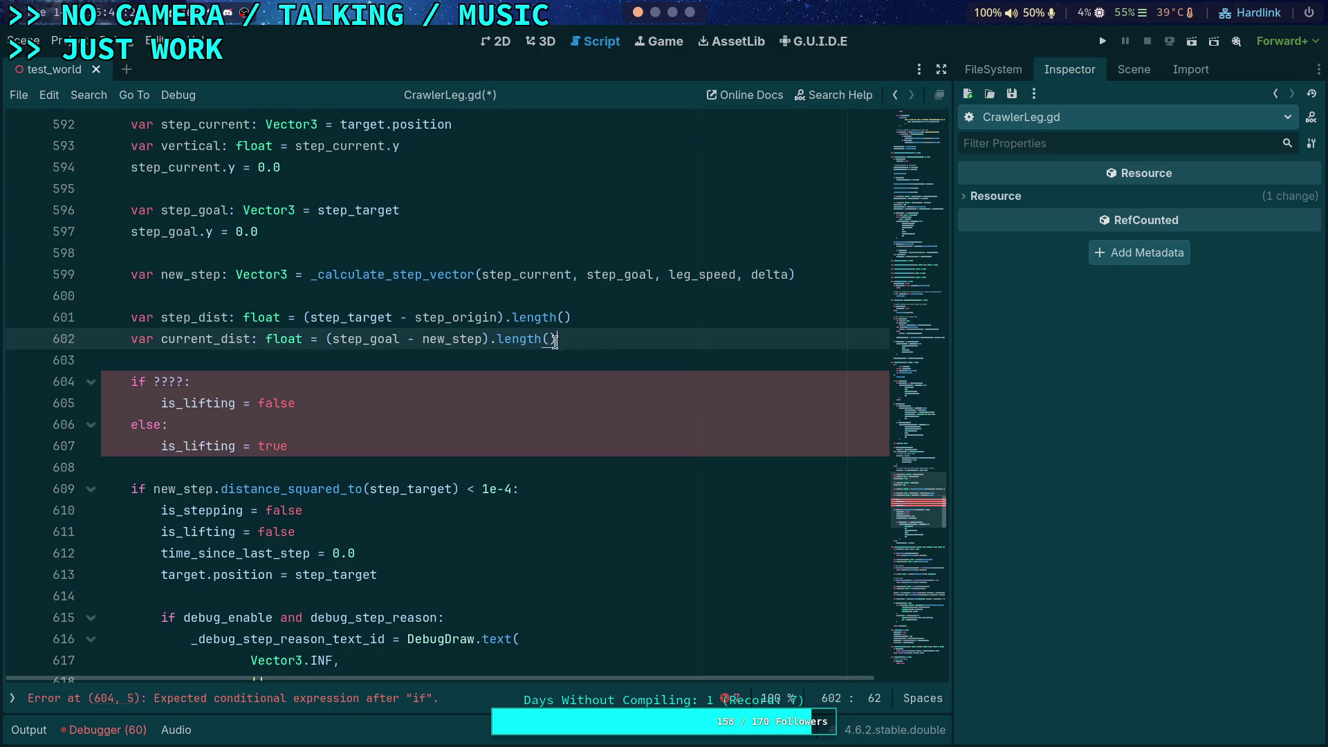
left_click(168, 386)
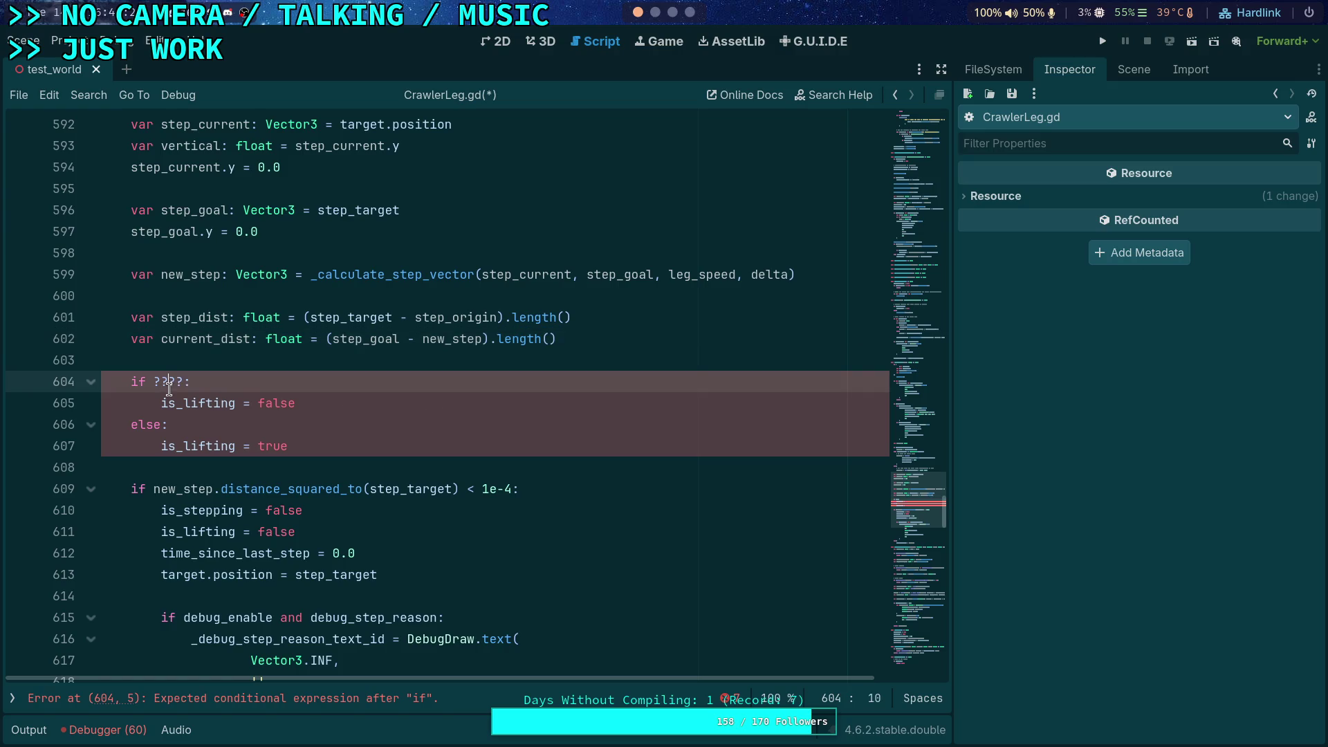
left_click_drag(153, 382, 186, 374)
type("false")
key("ctrl+shift+Return")
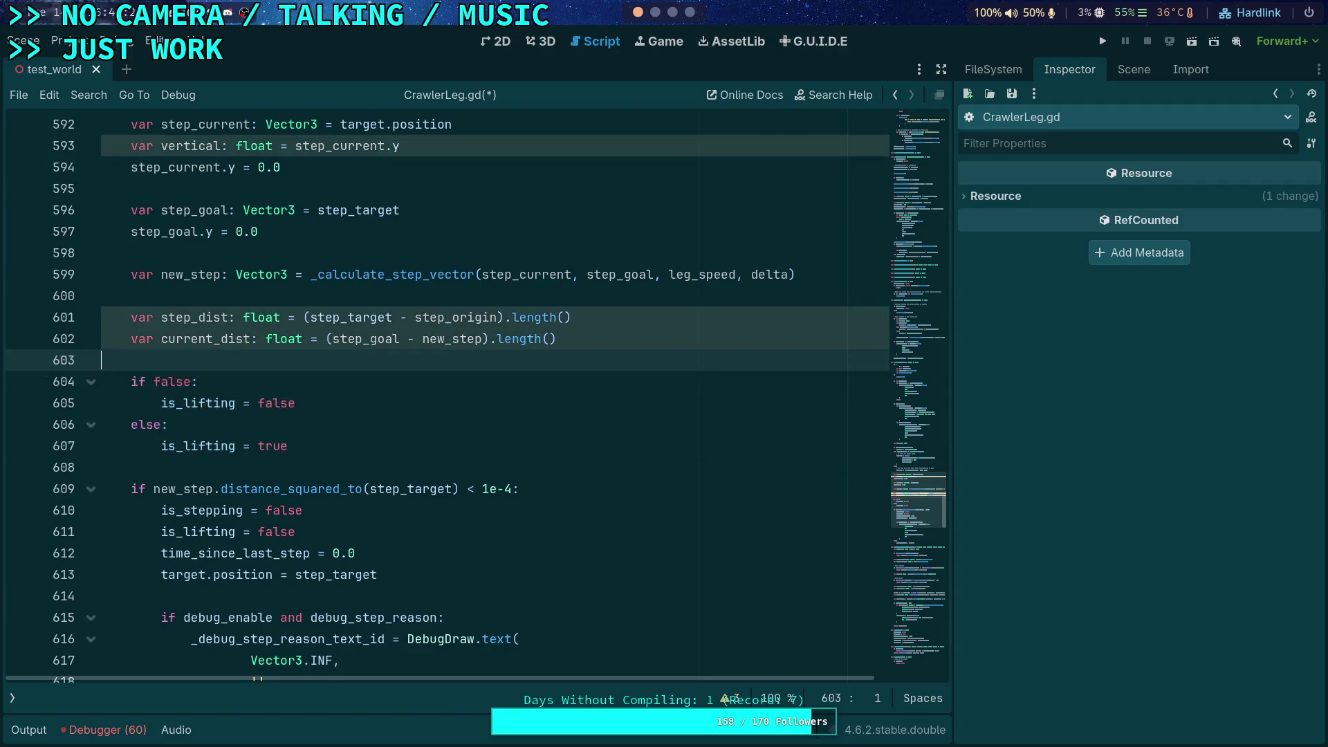
type("#")
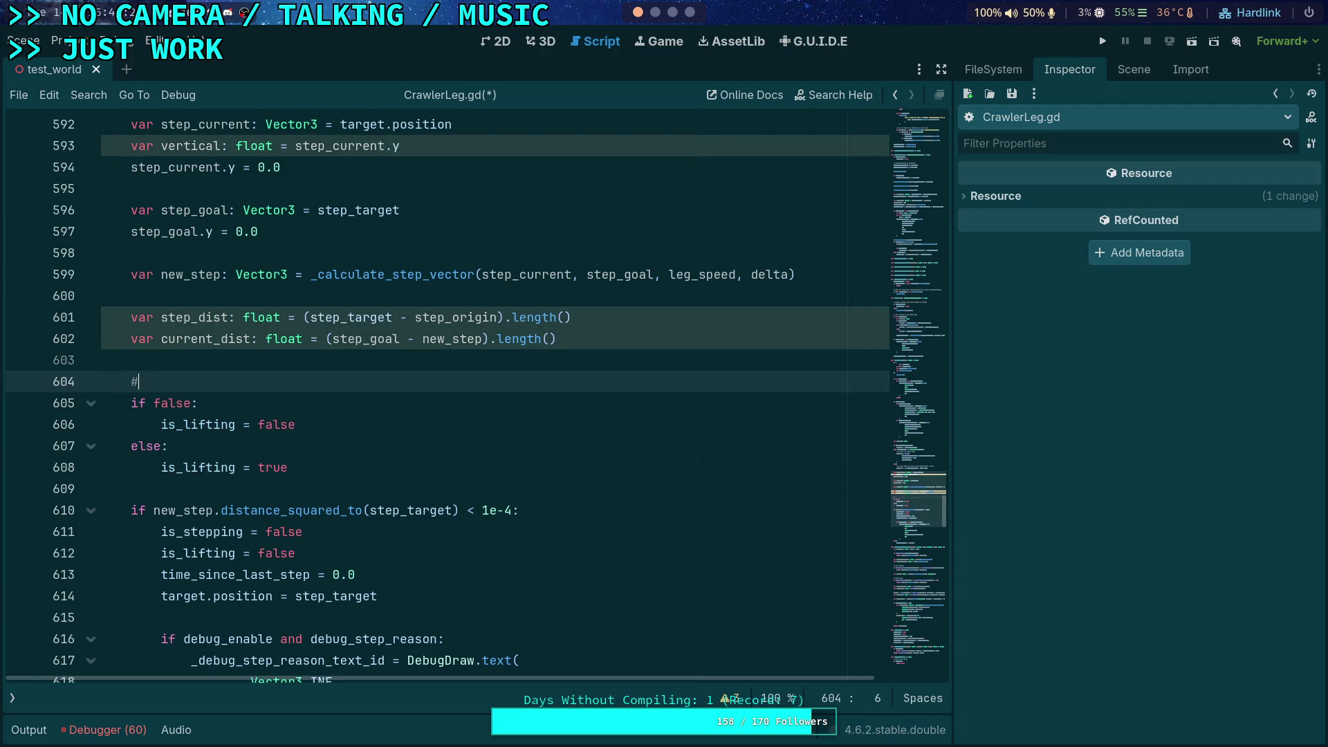
type(" TODO")
- Highlight the step_dist and current_dist lines 601–602, then deselect them
left_click(311, 335)
mouse_move(605, 342)
left_mouse_down()
mouse_move(332, 341)
mouse_move(131, 316)
left_mouse_up()
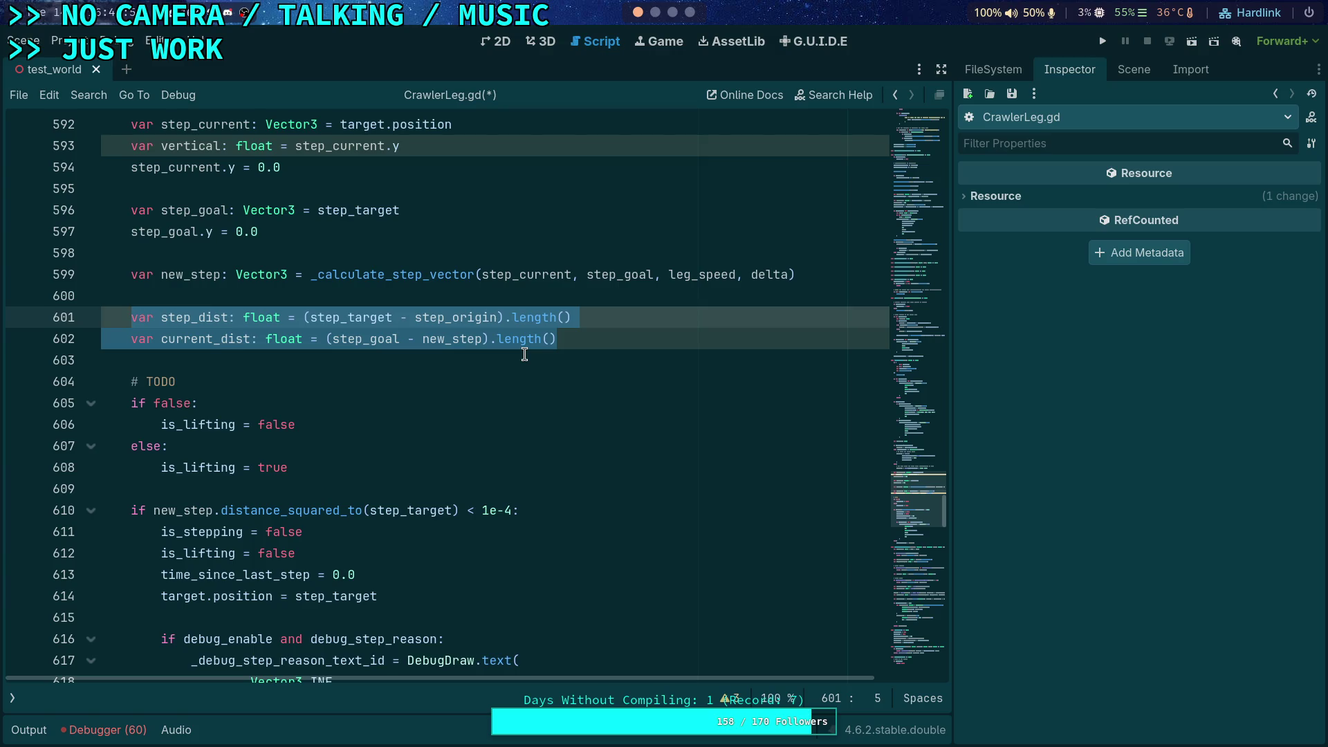
left_click(616, 335)
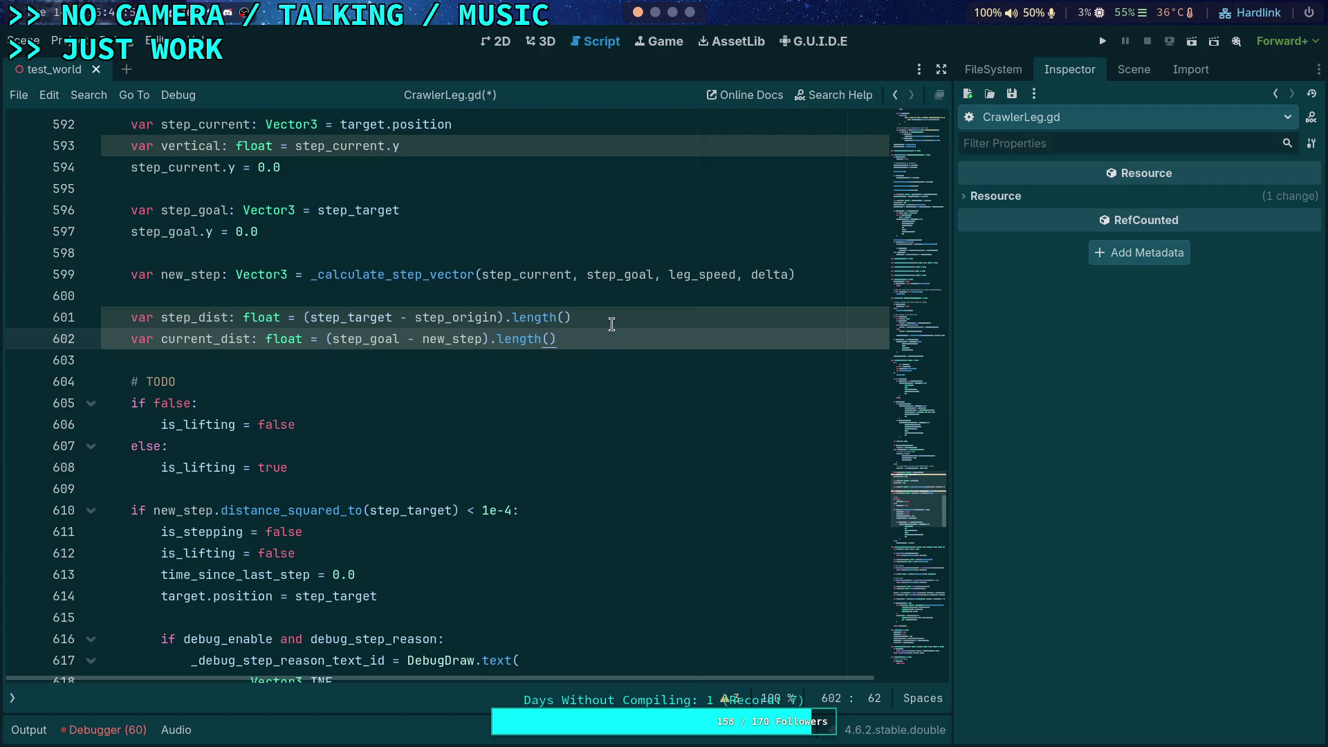
left_click_drag(611, 324, 618, 301)
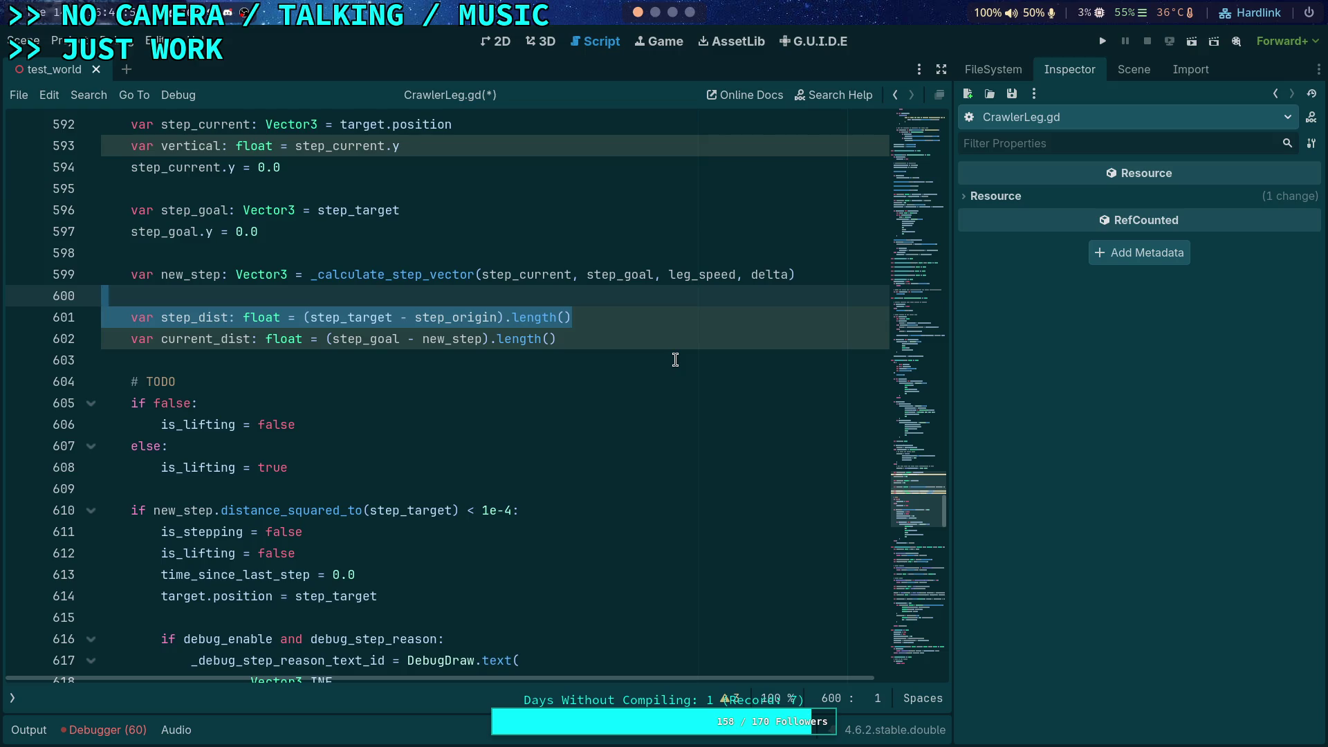
scroll(531, 501, "up", 15)
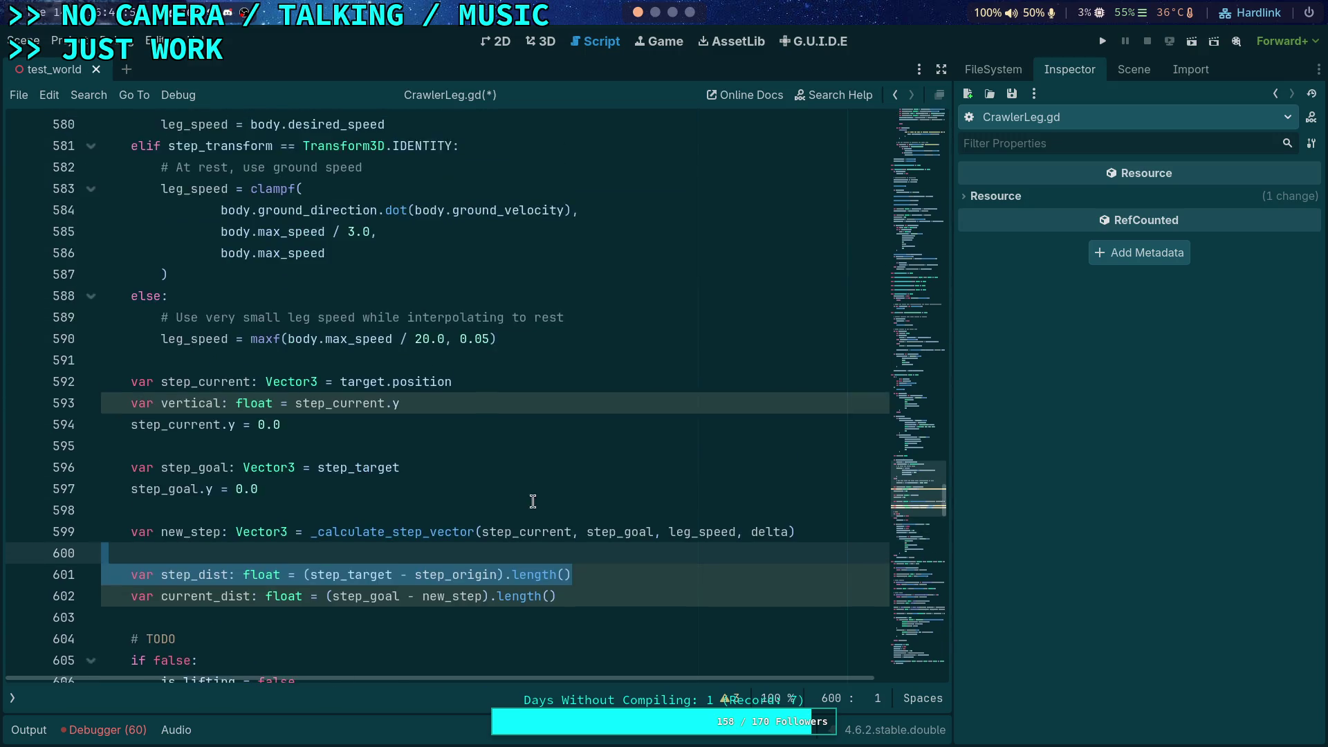
scroll(512, 488, "up", 5)
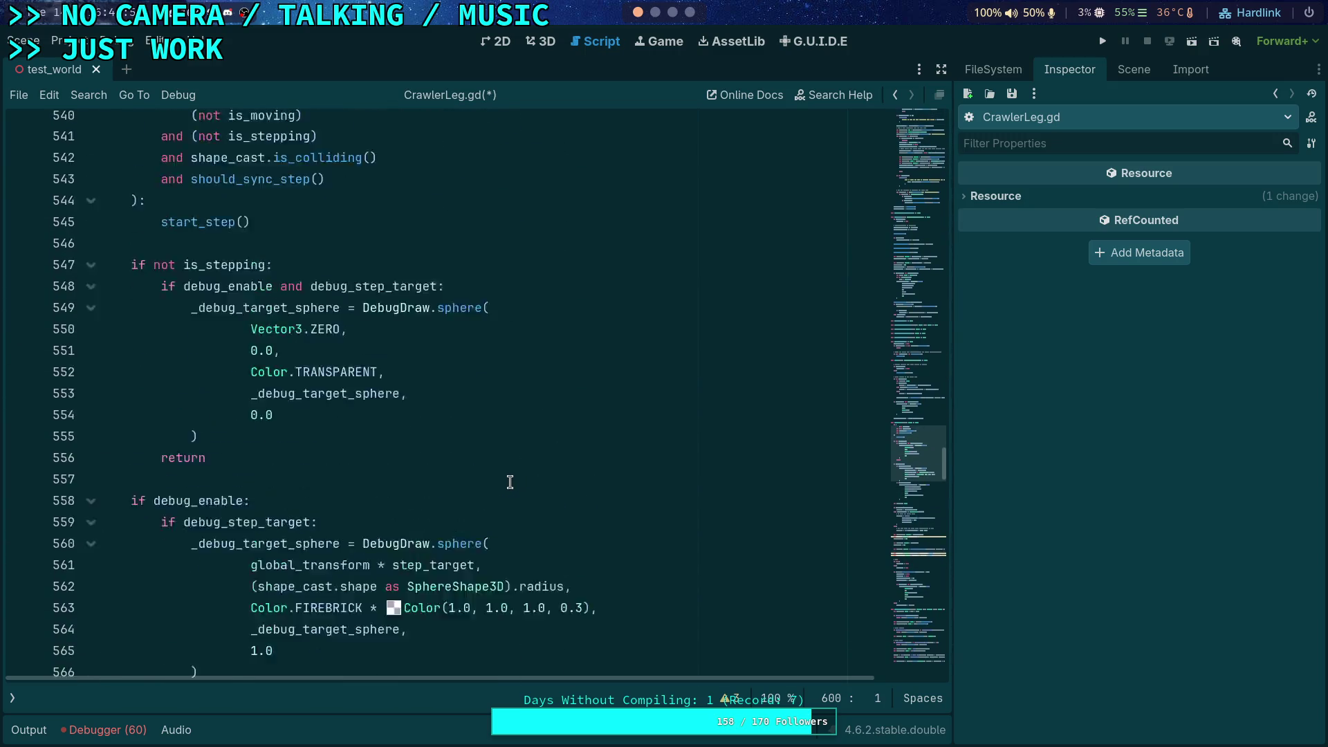
scroll(509, 482, "down", 2)
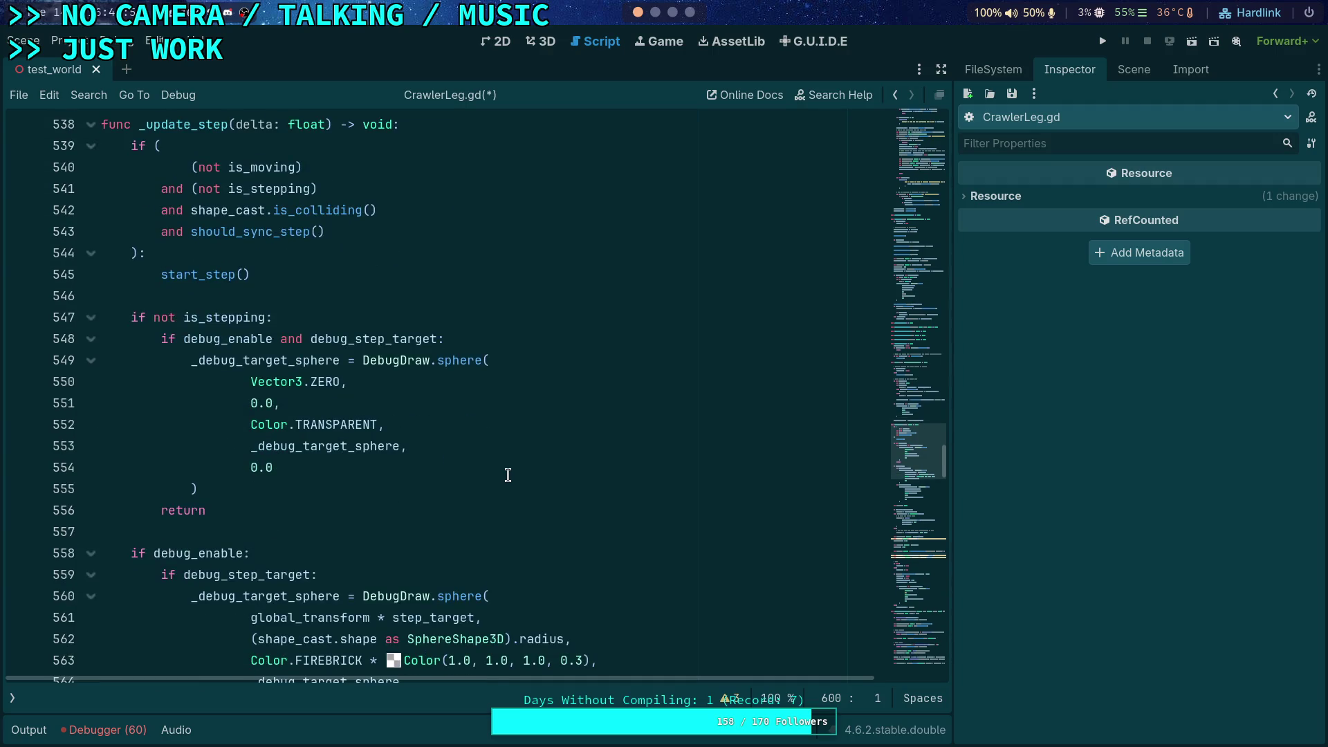
scroll(508, 477, "down", 7)
scroll(505, 470, "down", 7)
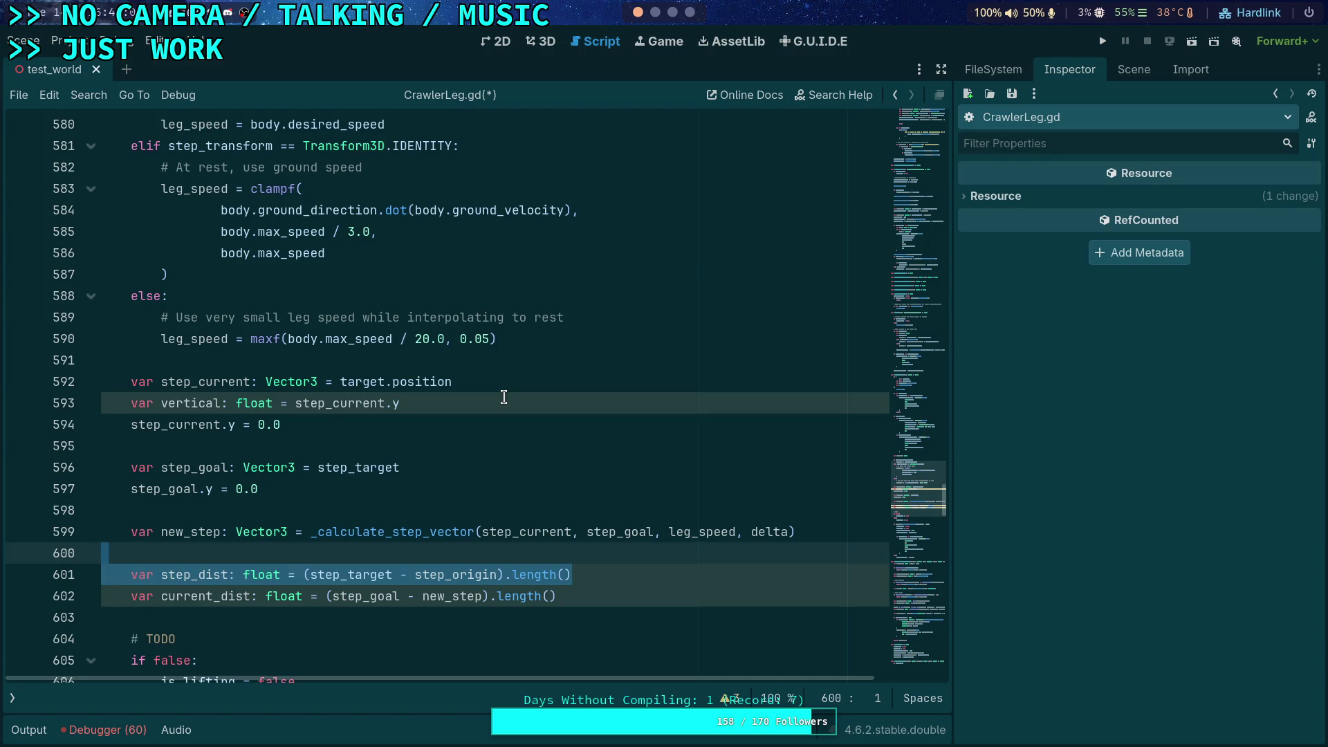
scroll(503, 396, "down", 3)
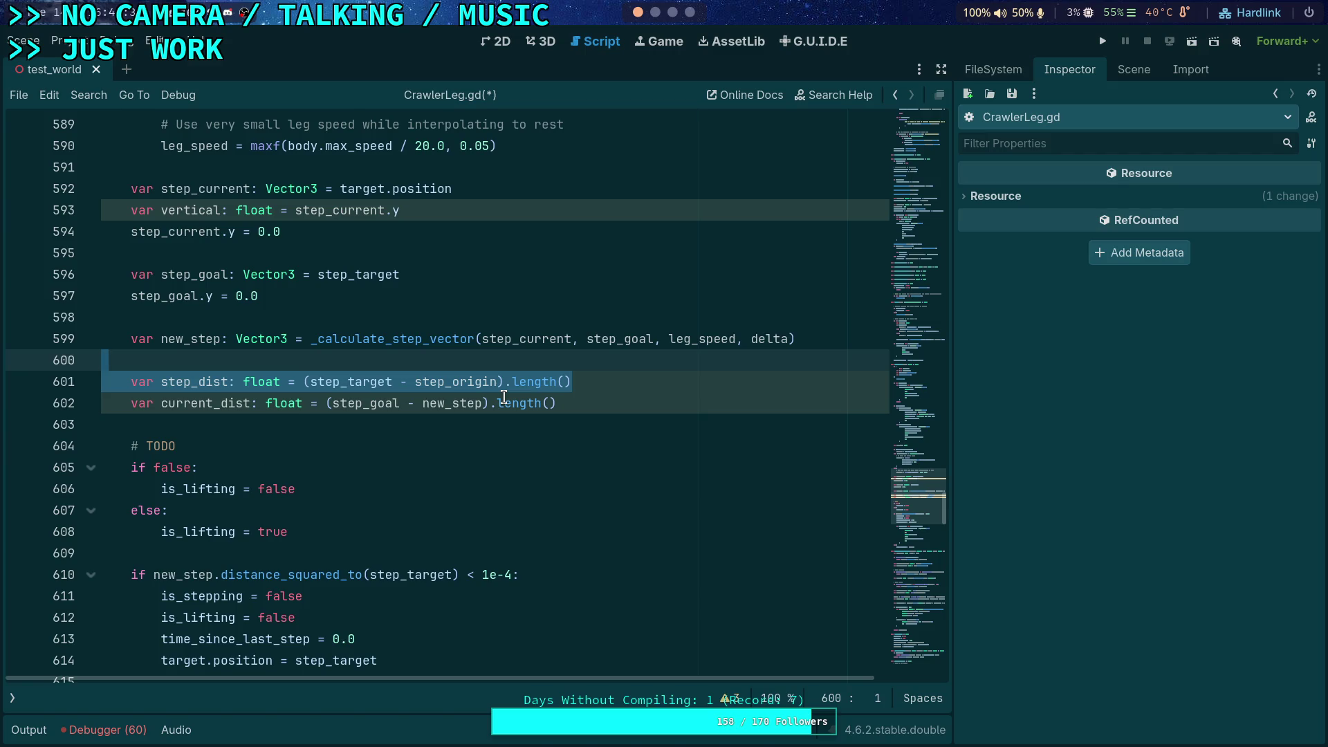
double_click(436, 384)
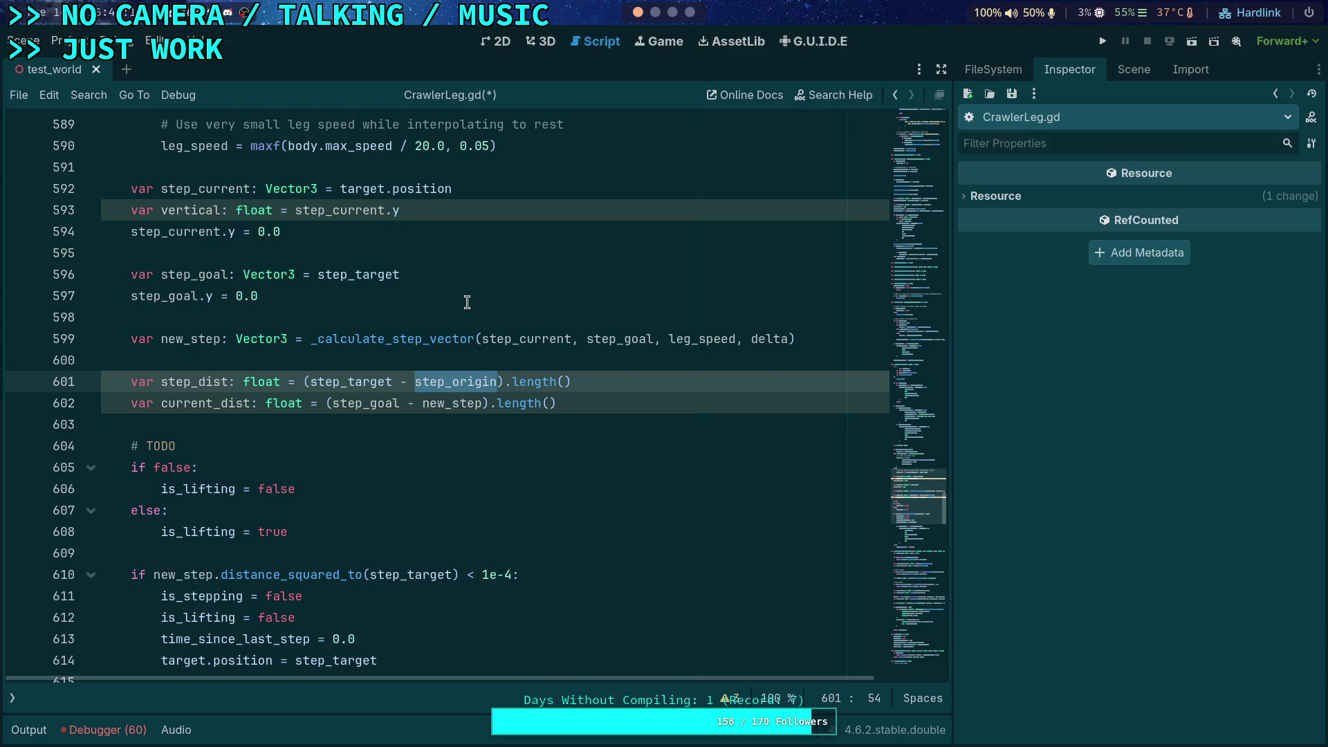
left_click(623, 392)
left_click(637, 383)
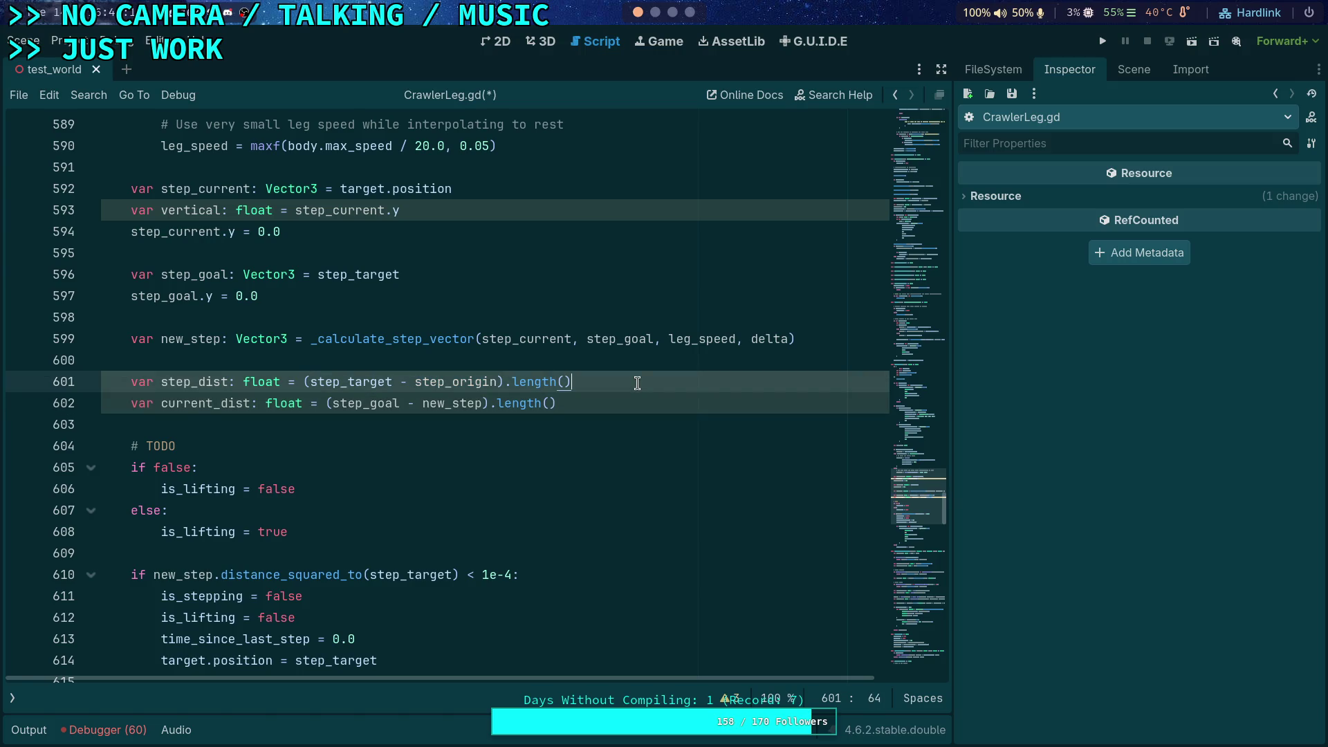
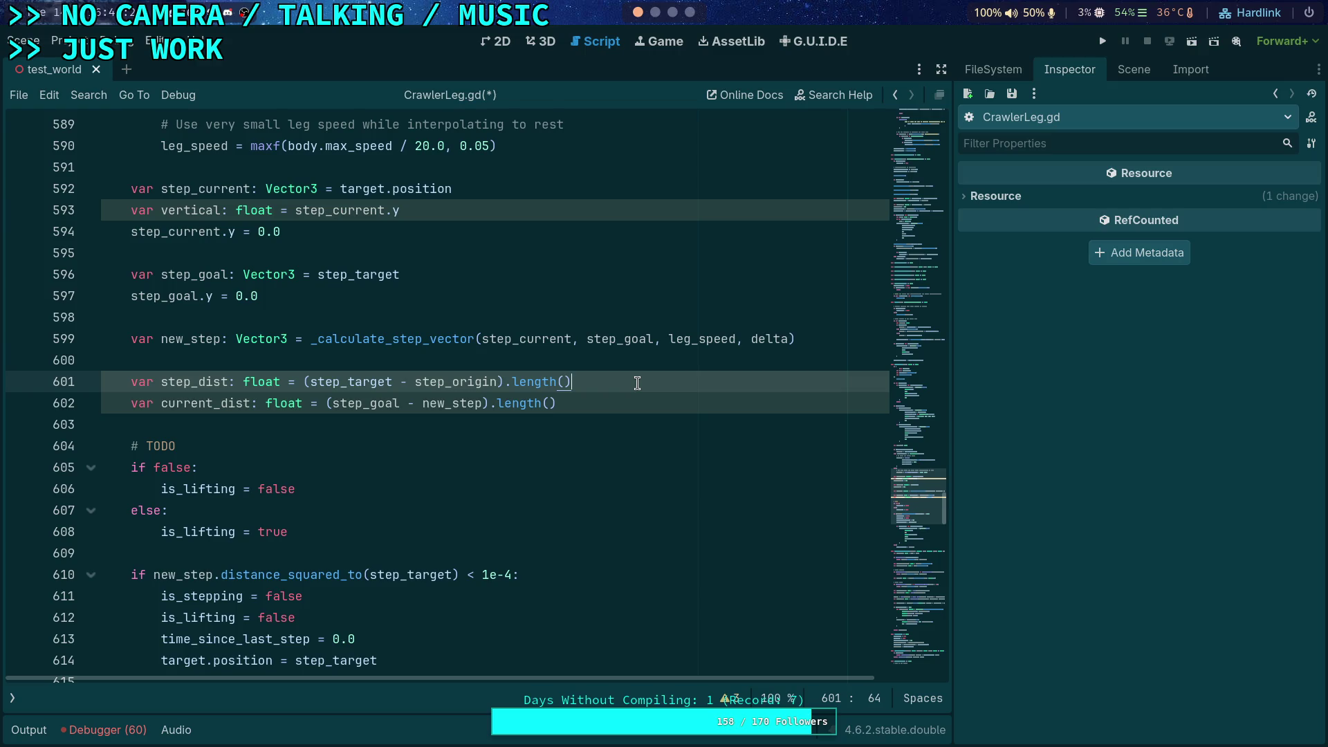
- Start a '# Rise' comment below the new_step calculation, then delete it and the empty line
left_click(821, 337)
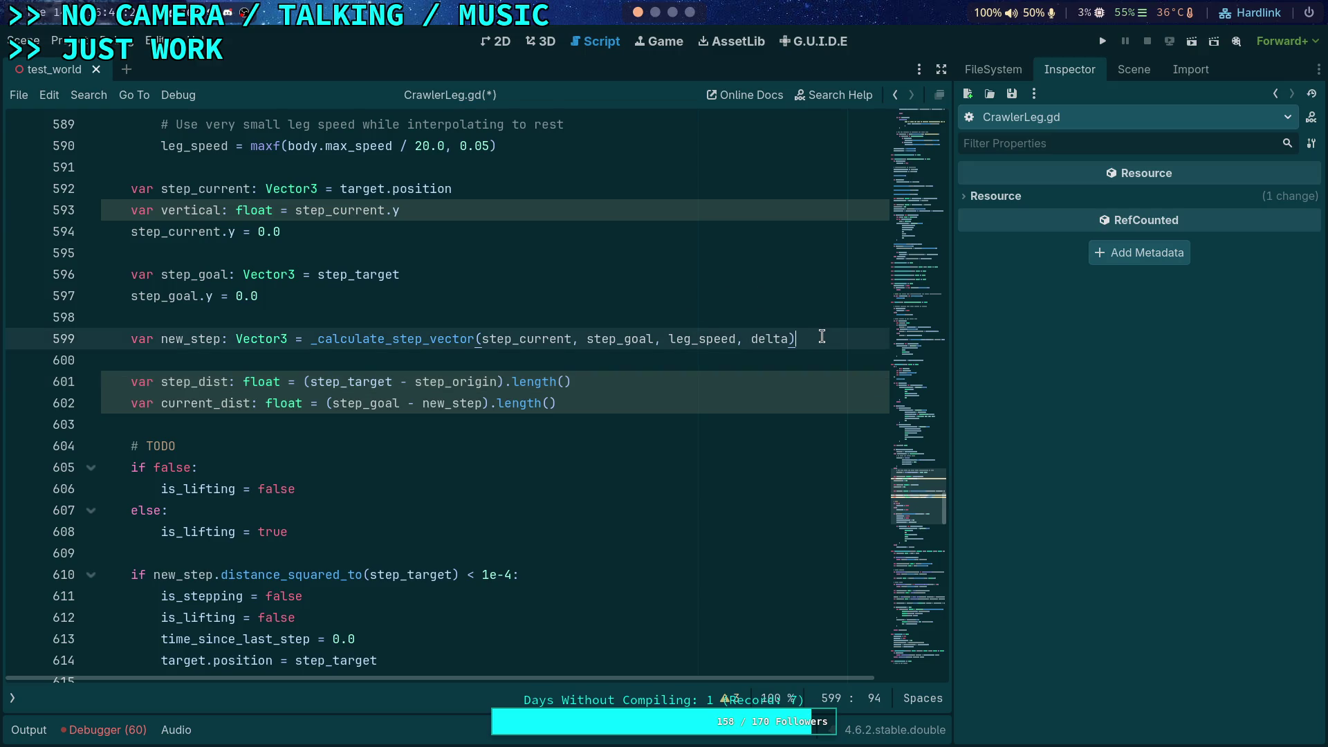
key("Return")
key("Return")
type("#")
type(" RIsu")
key("BackSpace")
key("BackSpace")
key("BackSpace")
type("u")
key("BackSpace")
type("ise w")
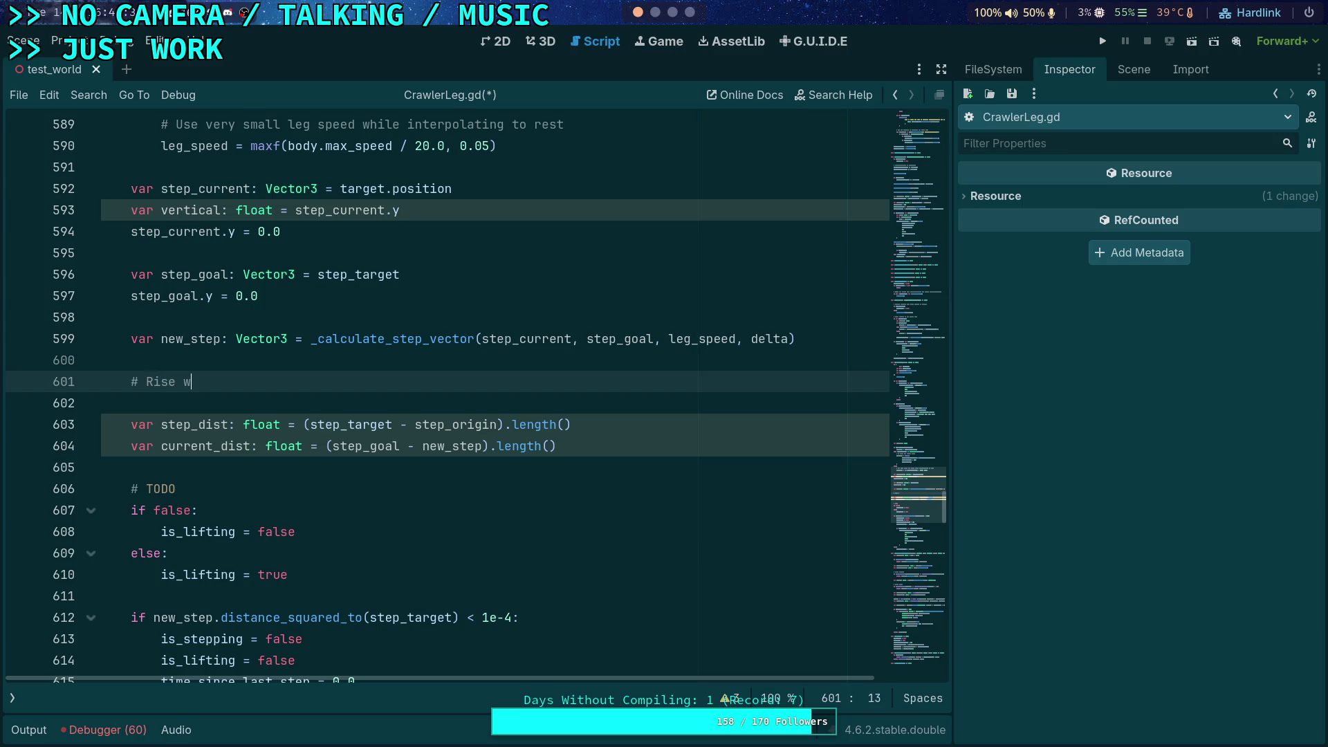
key("BackSpace")
key("BackSpace")
key("BackSpace")
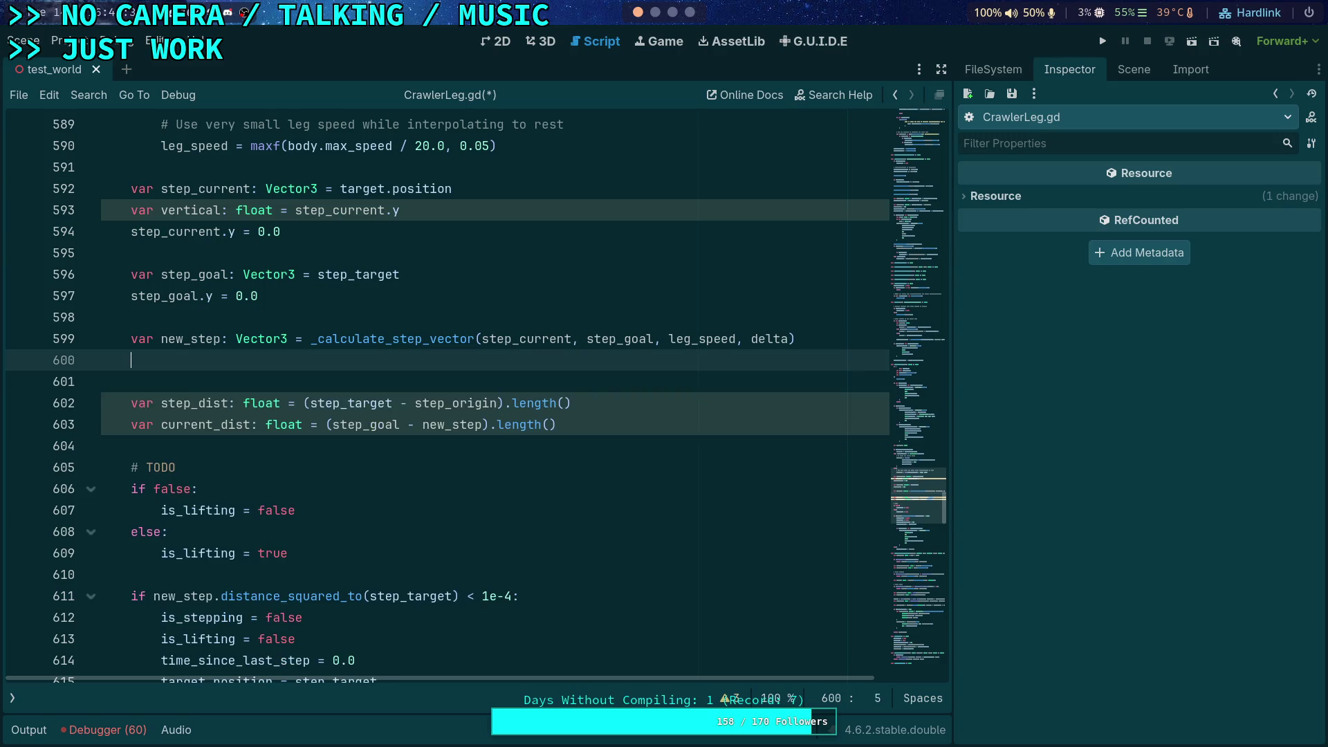
key("BackSpace")
- Jump to the exports and show step_distance 0.5, early_step_distance 0.15, rest_distance 0.05, step_delay 0.15
scroll(513, 299, "up", 7)
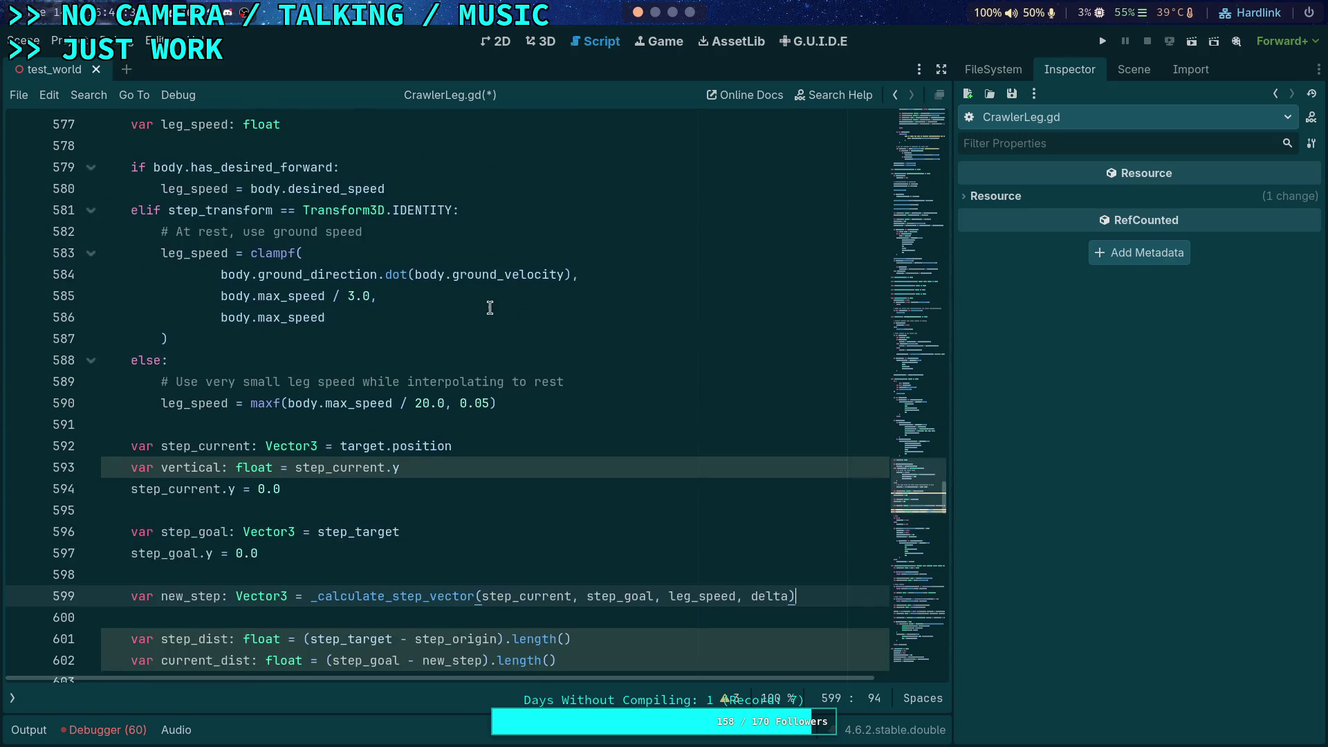
scroll(513, 300, "up", 4)
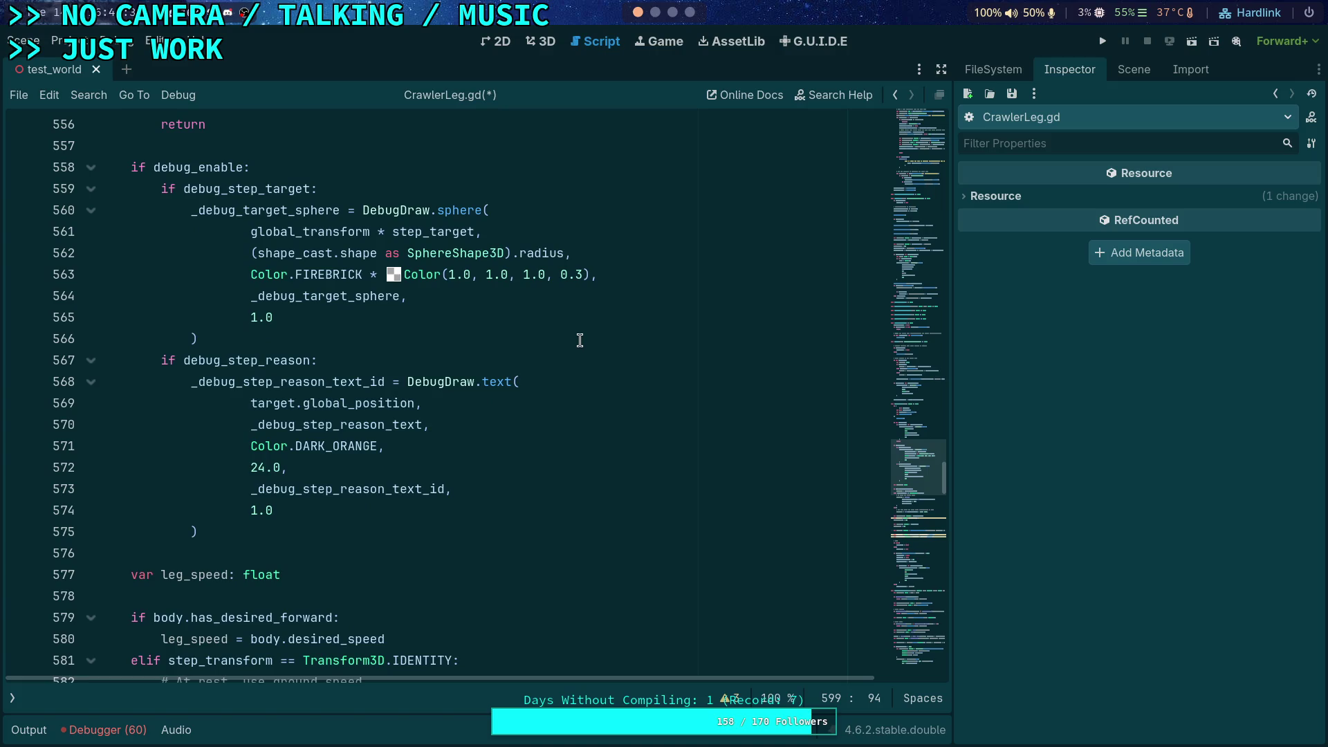
scroll(659, 355, "up", 3)
scroll(668, 363, "up", 3)
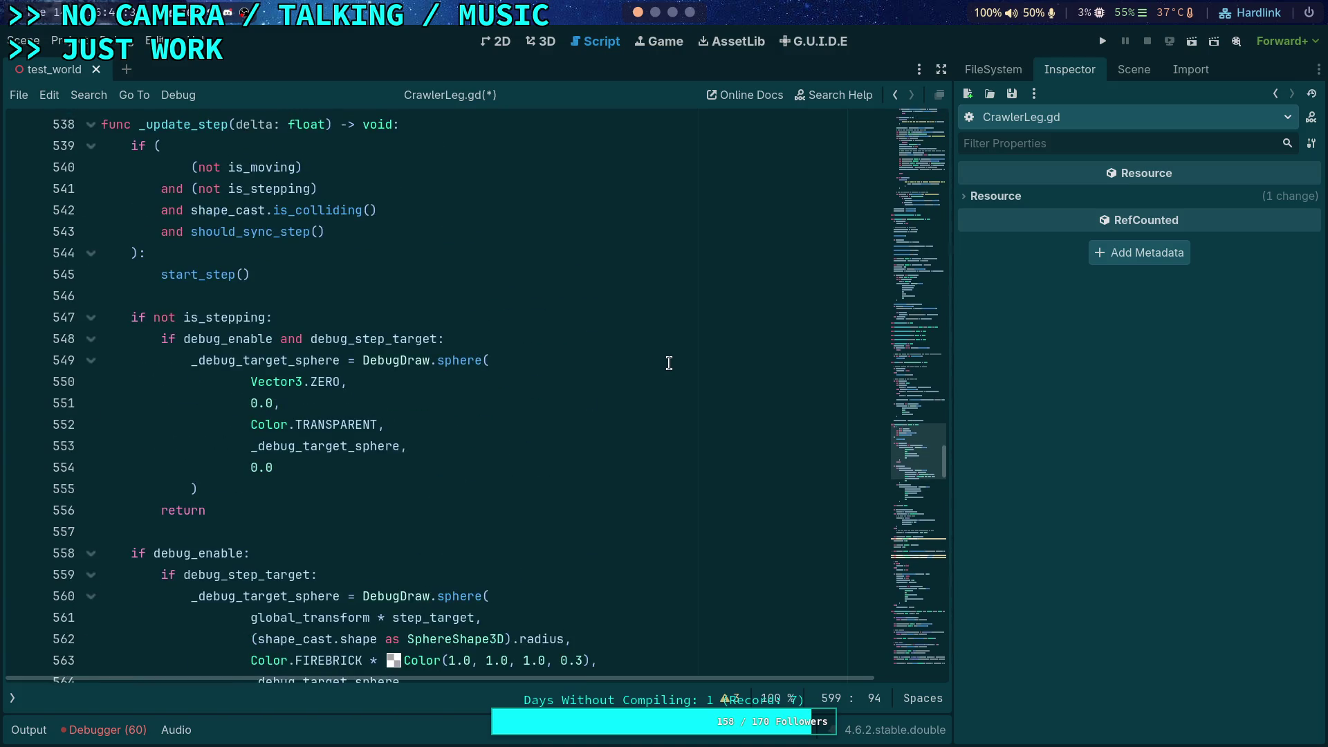
left_click_drag(919, 449, 936, 165)
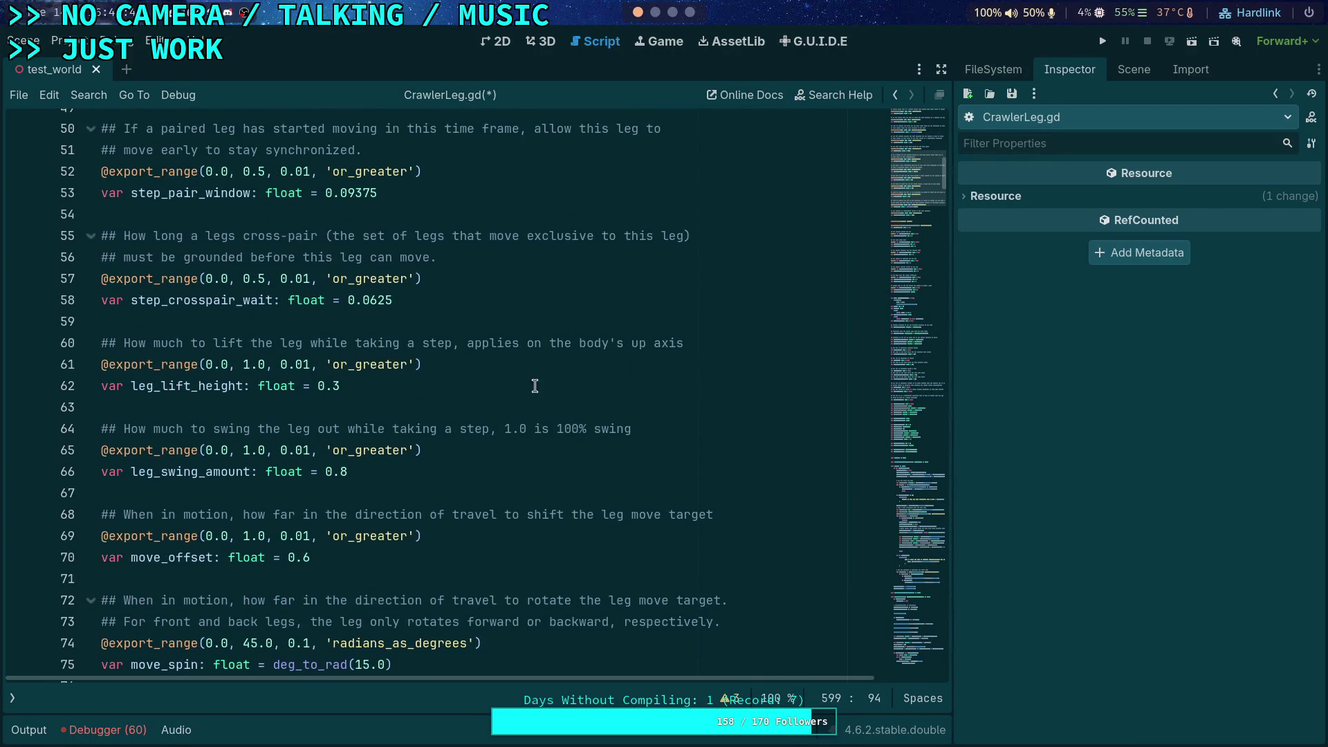
left_click(395, 381)
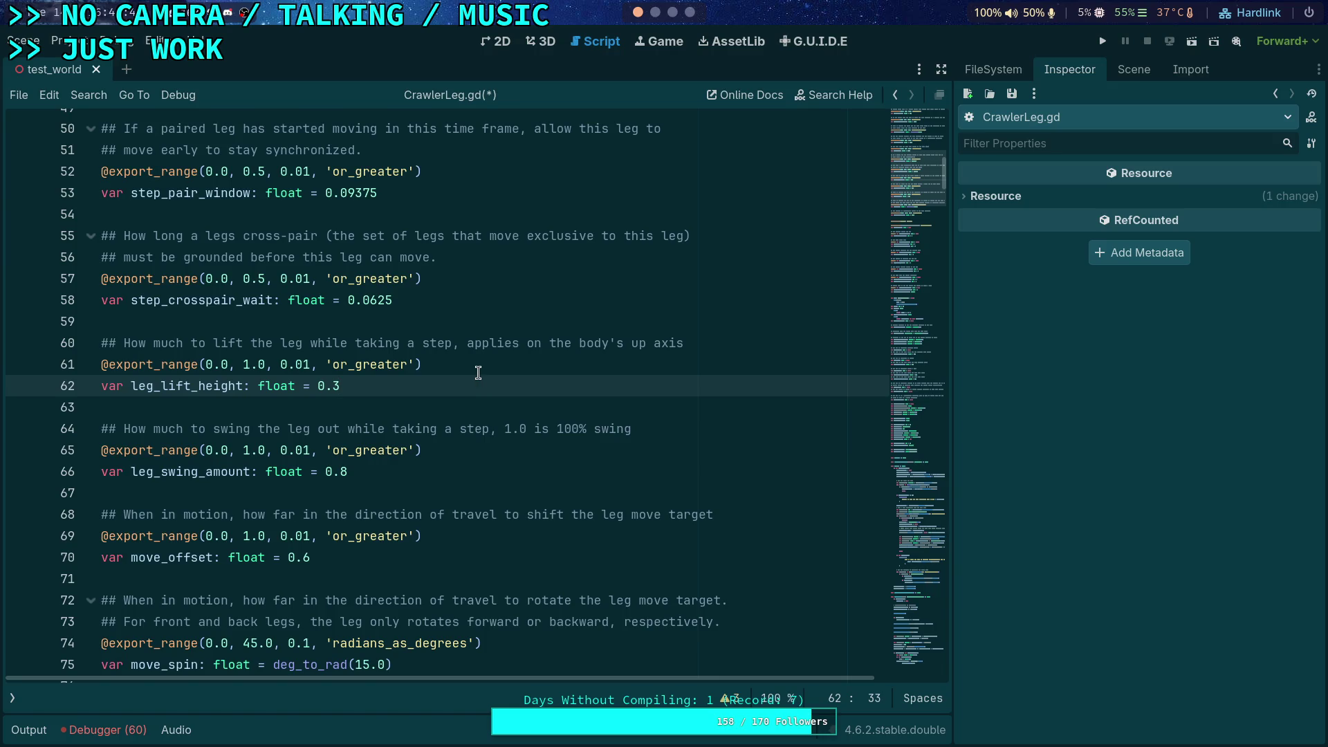
scroll(477, 374, "down", 3)
scroll(478, 373, "up", 3)
scroll(478, 373, "up", 2)
scroll(478, 373, "up", 2)
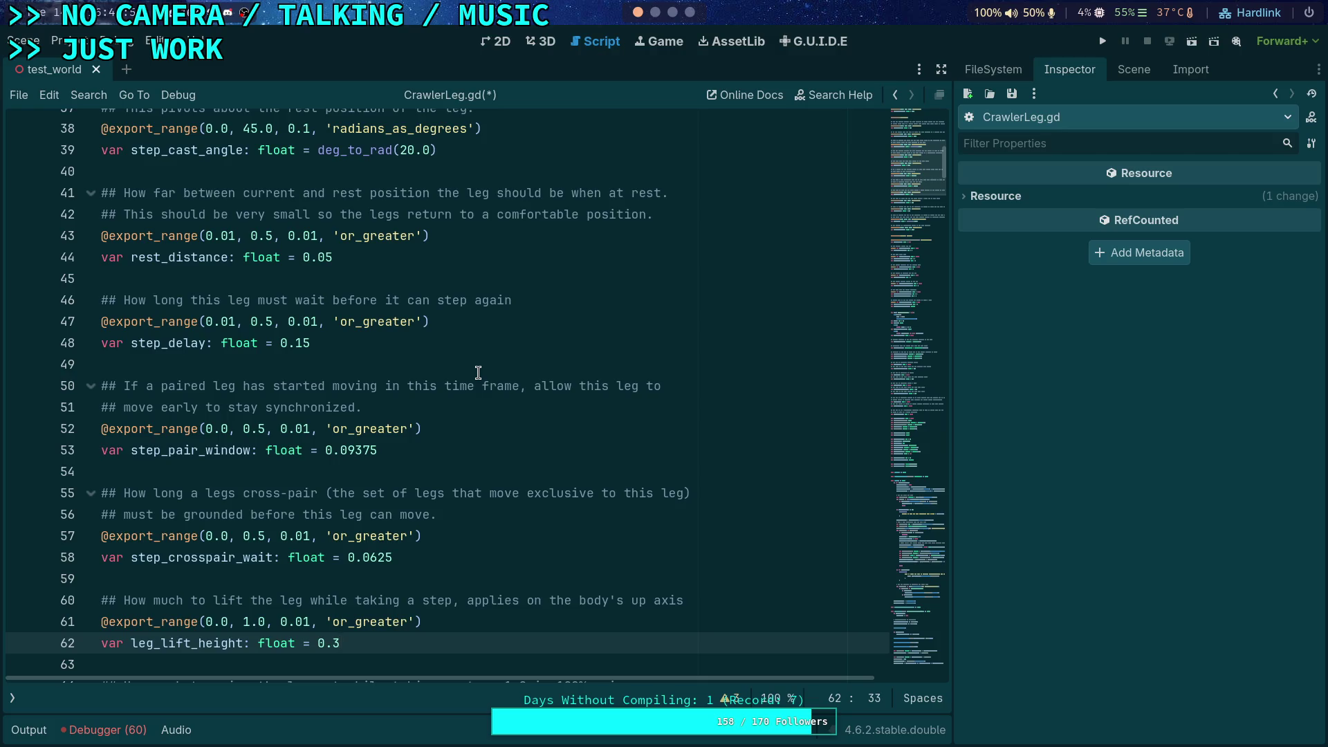
scroll(477, 373, "up", 5)
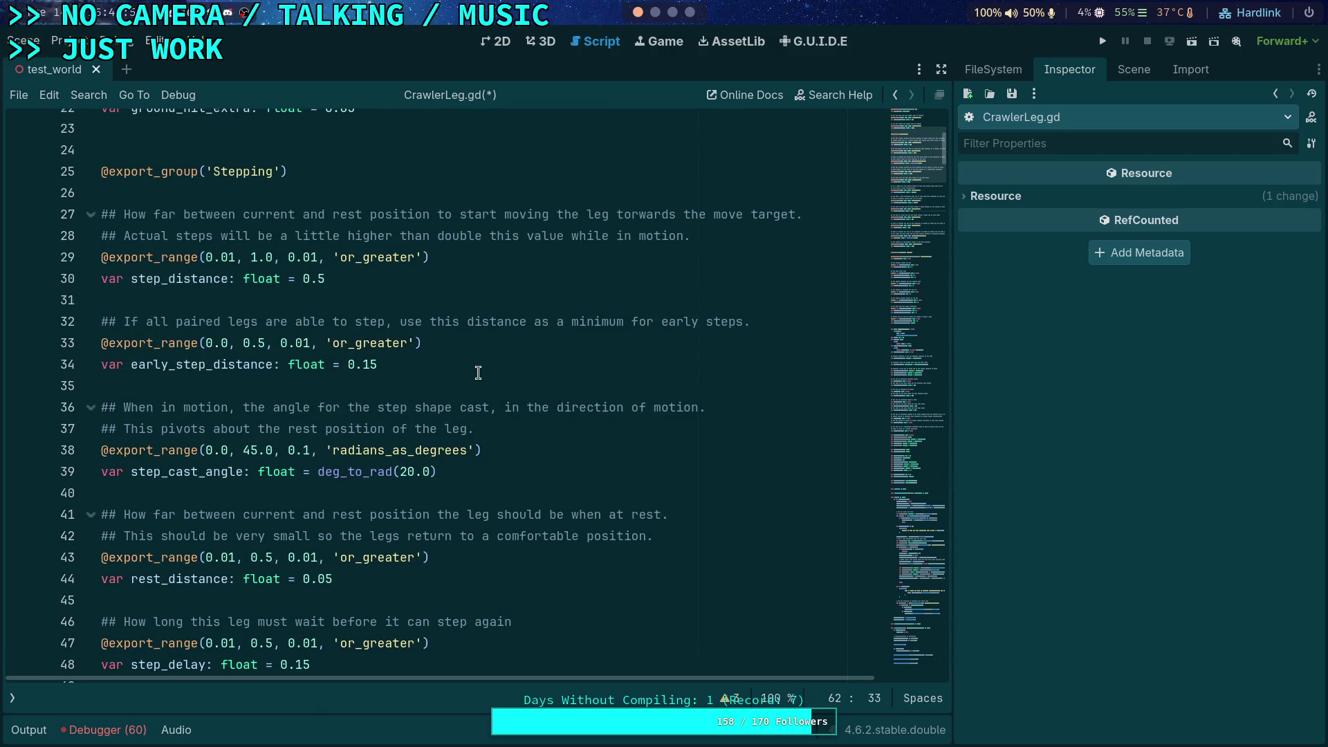
scroll(477, 373, "down", 3)
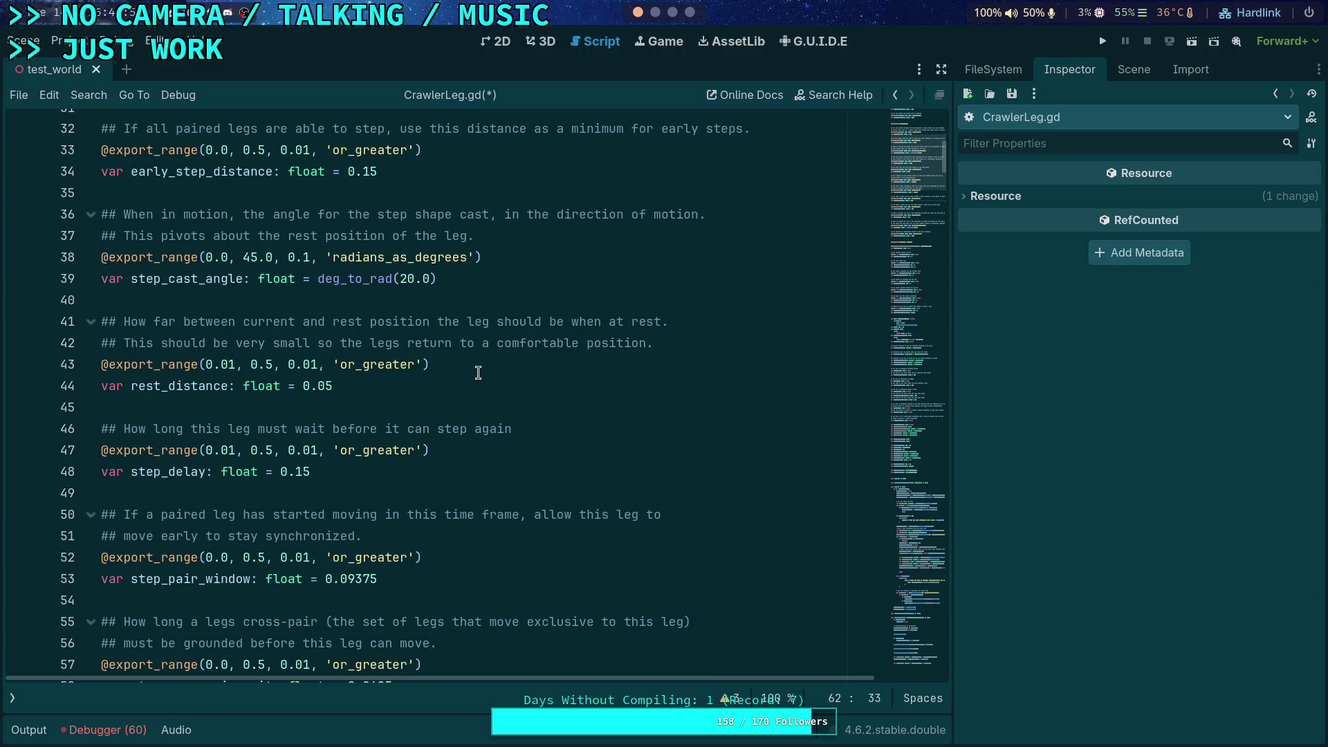
scroll(478, 372, "down", 5)
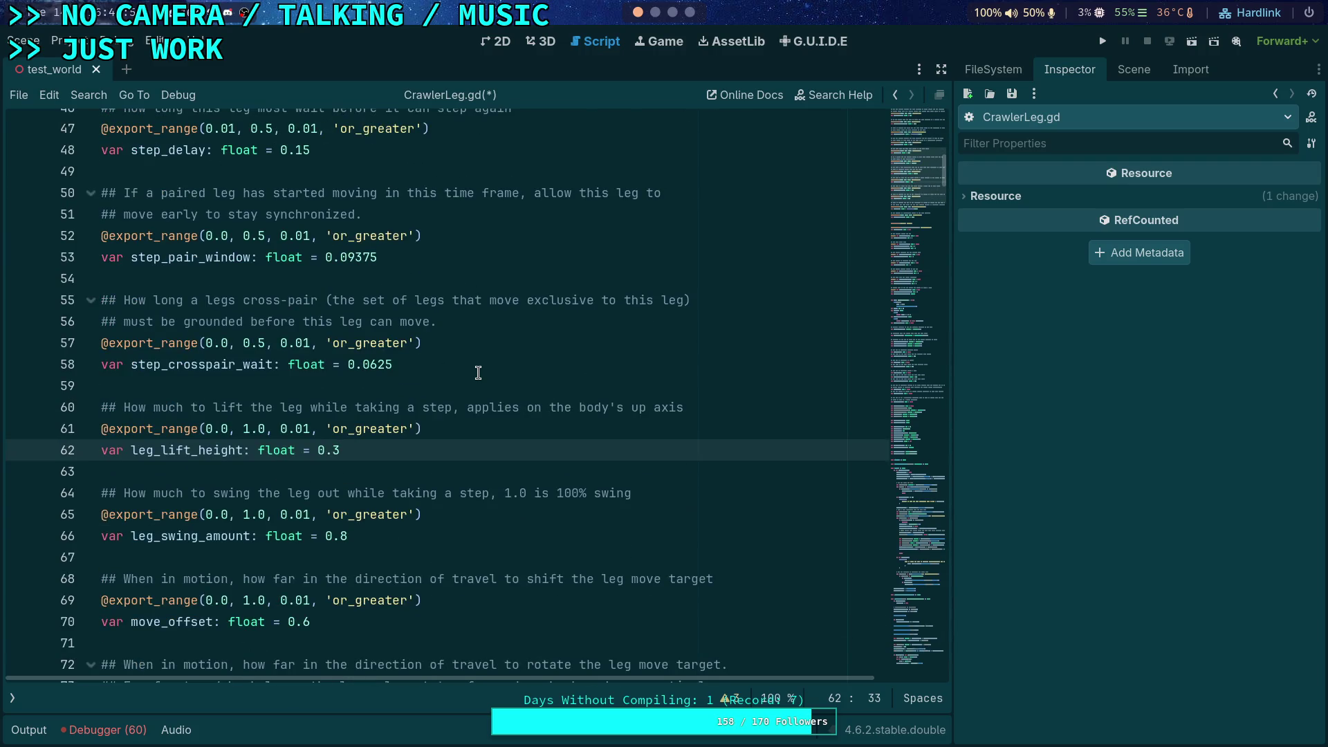
scroll(478, 373, "up", 4)
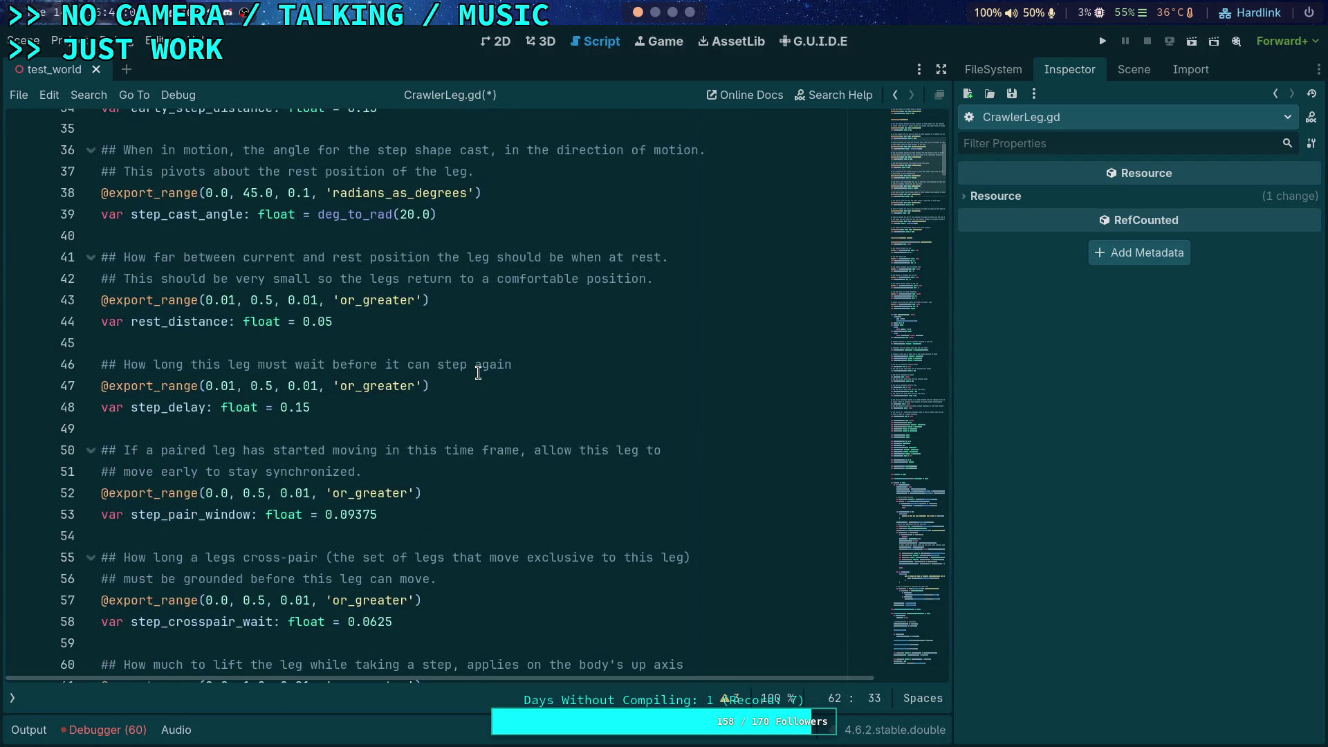
scroll(477, 373, "up", 2)
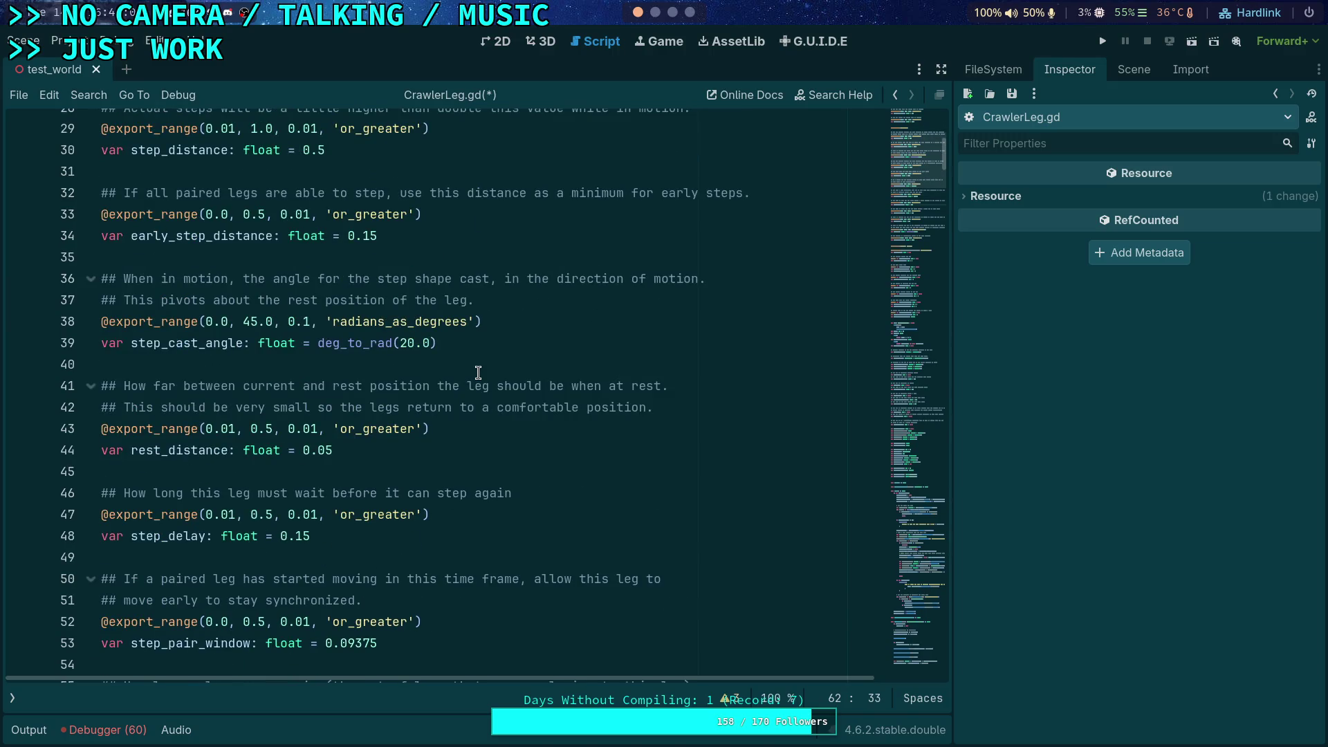
scroll(478, 372, "up", 2)
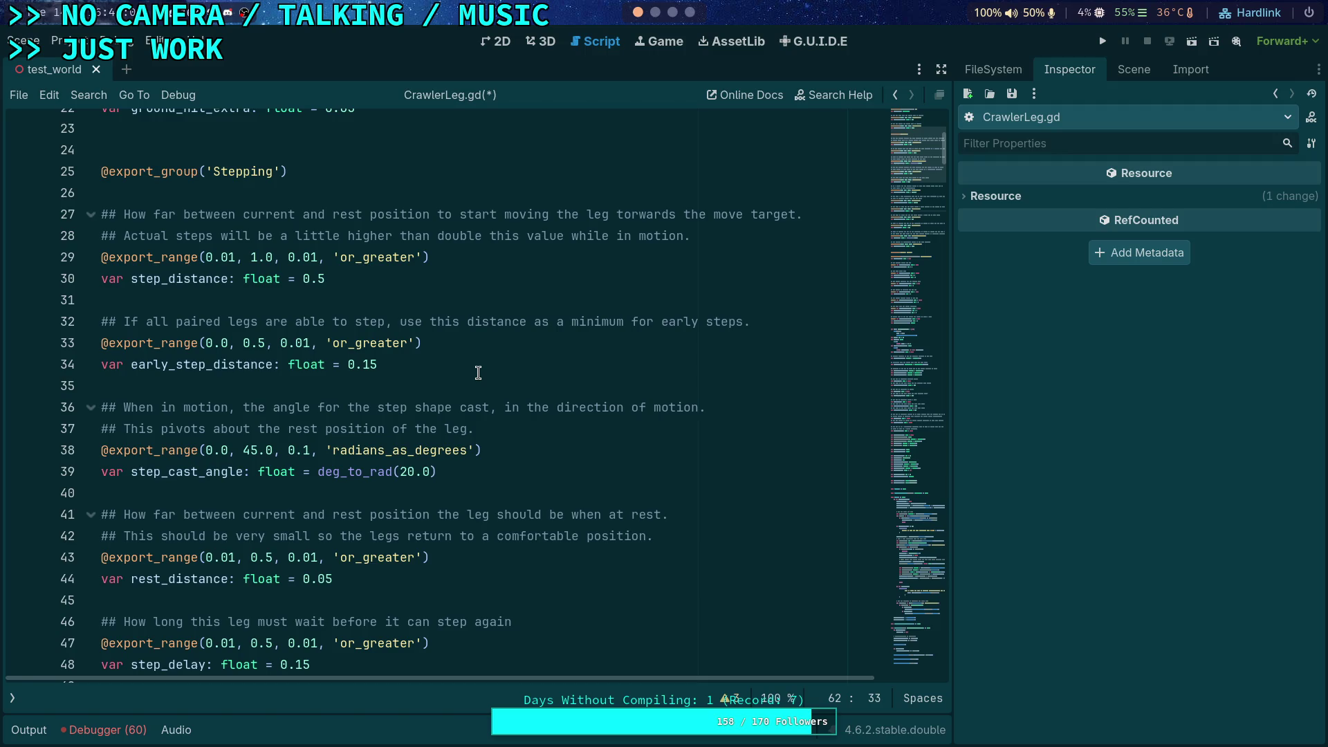
- Check the early_step_distance and step cast angle exports, then scroll through the Debug toggles
left_click(417, 350)
left_click(419, 359)
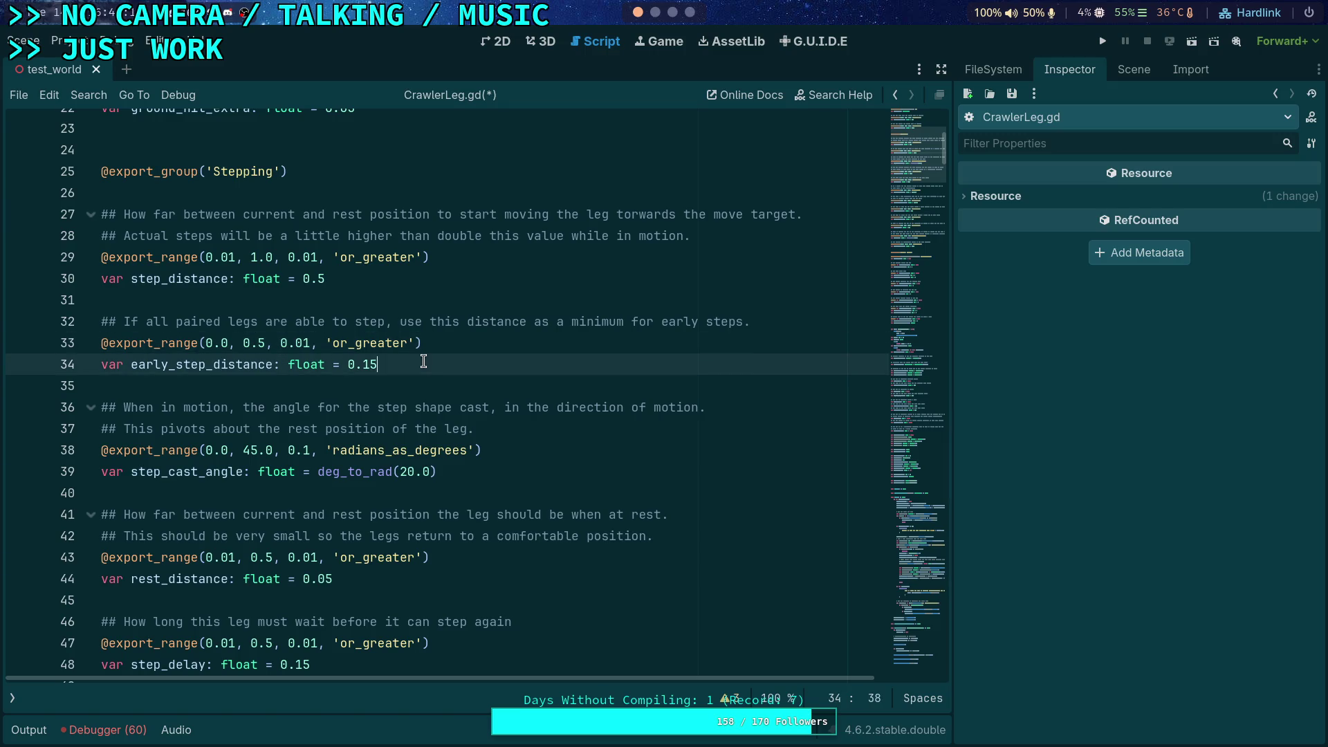
left_click(451, 405)
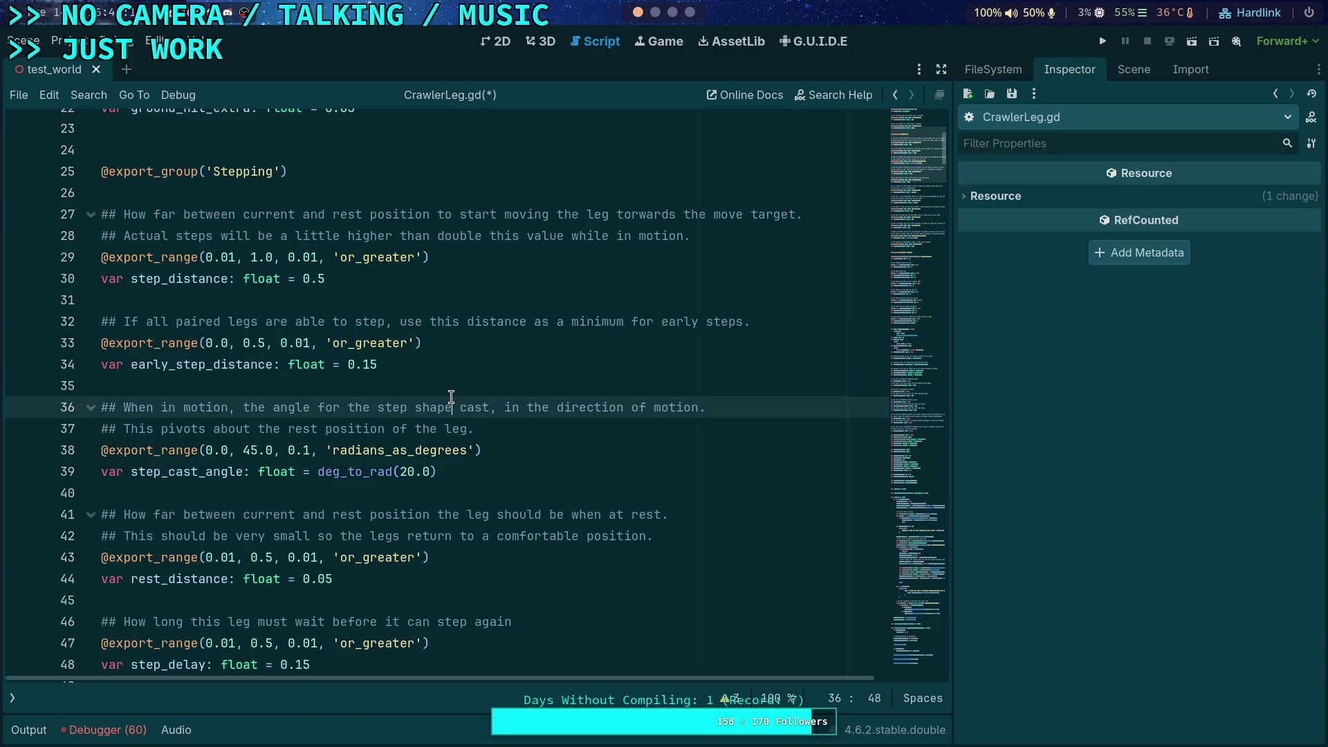
scroll(451, 397, "down", 5)
scroll(451, 396, "down", 4)
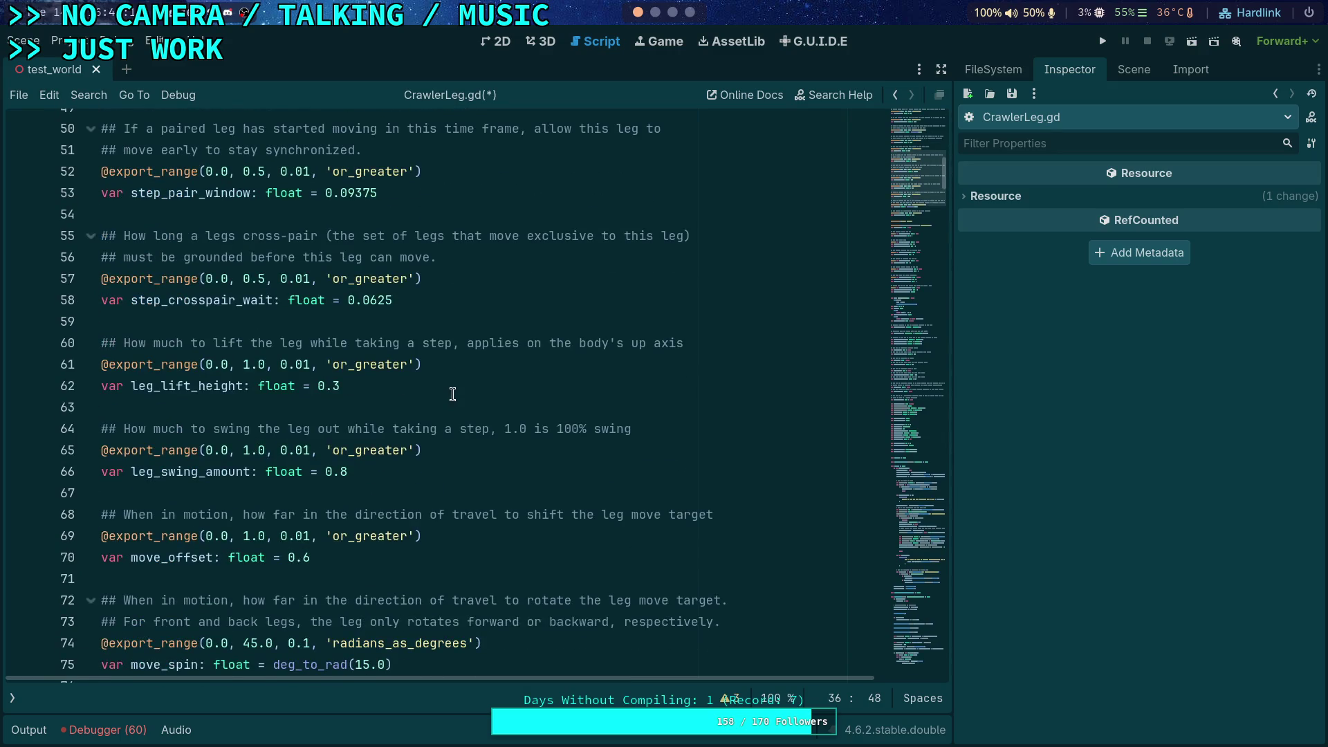
scroll(453, 394, "down", 7)
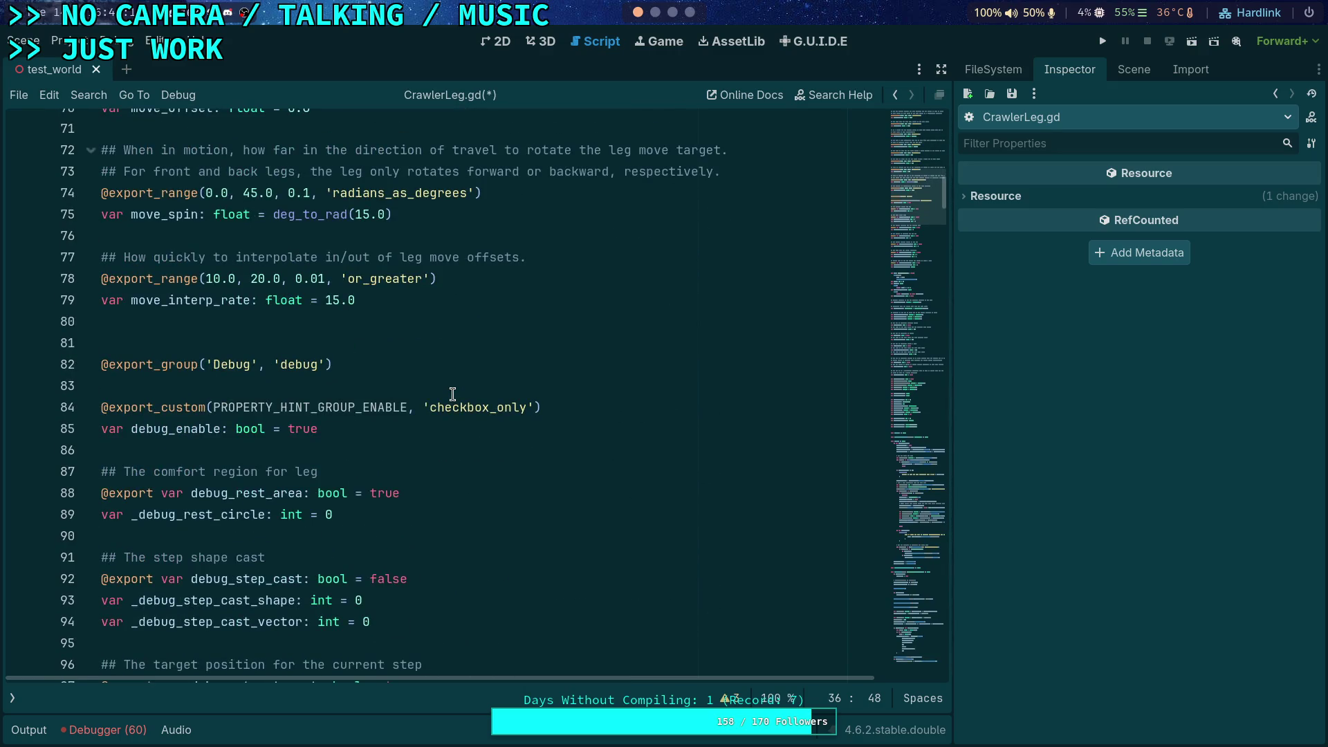
scroll(452, 394, "down", 3)
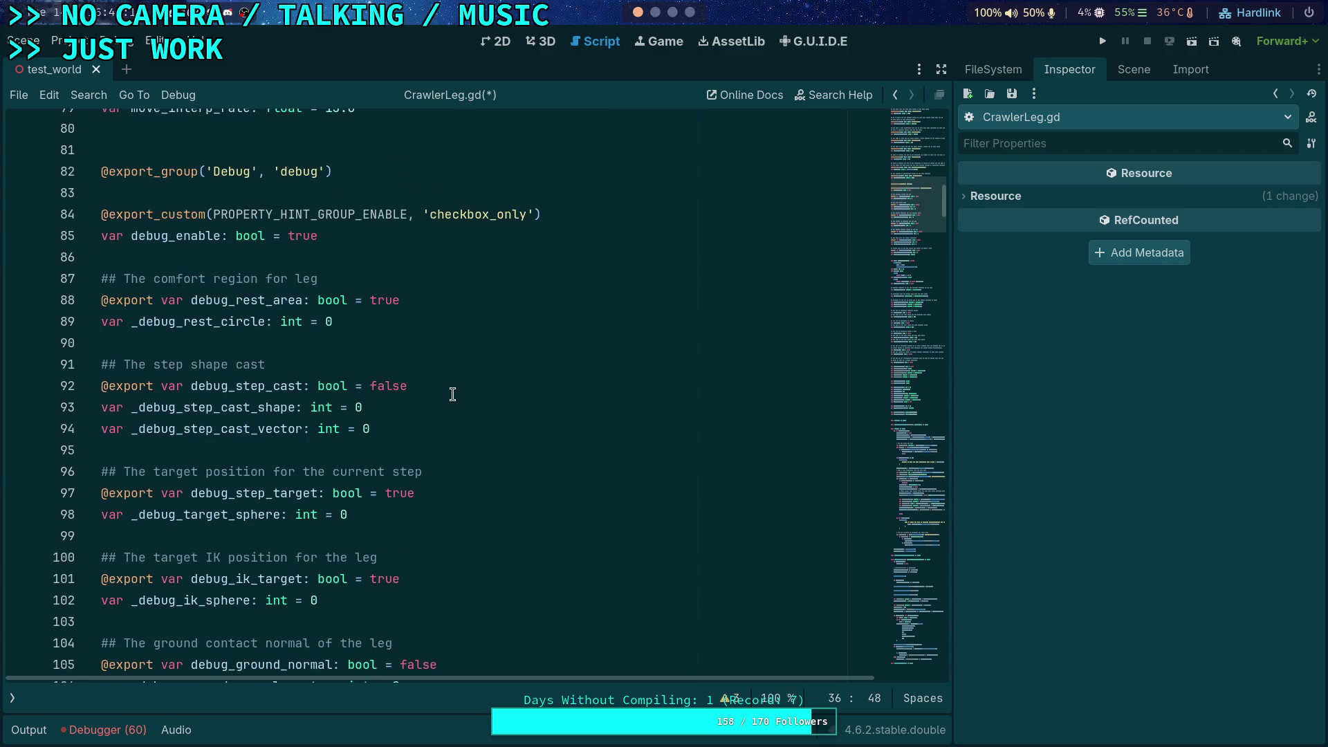
scroll(453, 395, "down", 3)
scroll(453, 394, "down", 3)
- Scroll past the leg state variables and fold the body of func setup() at line 217
scroll(453, 394, "up", 8)
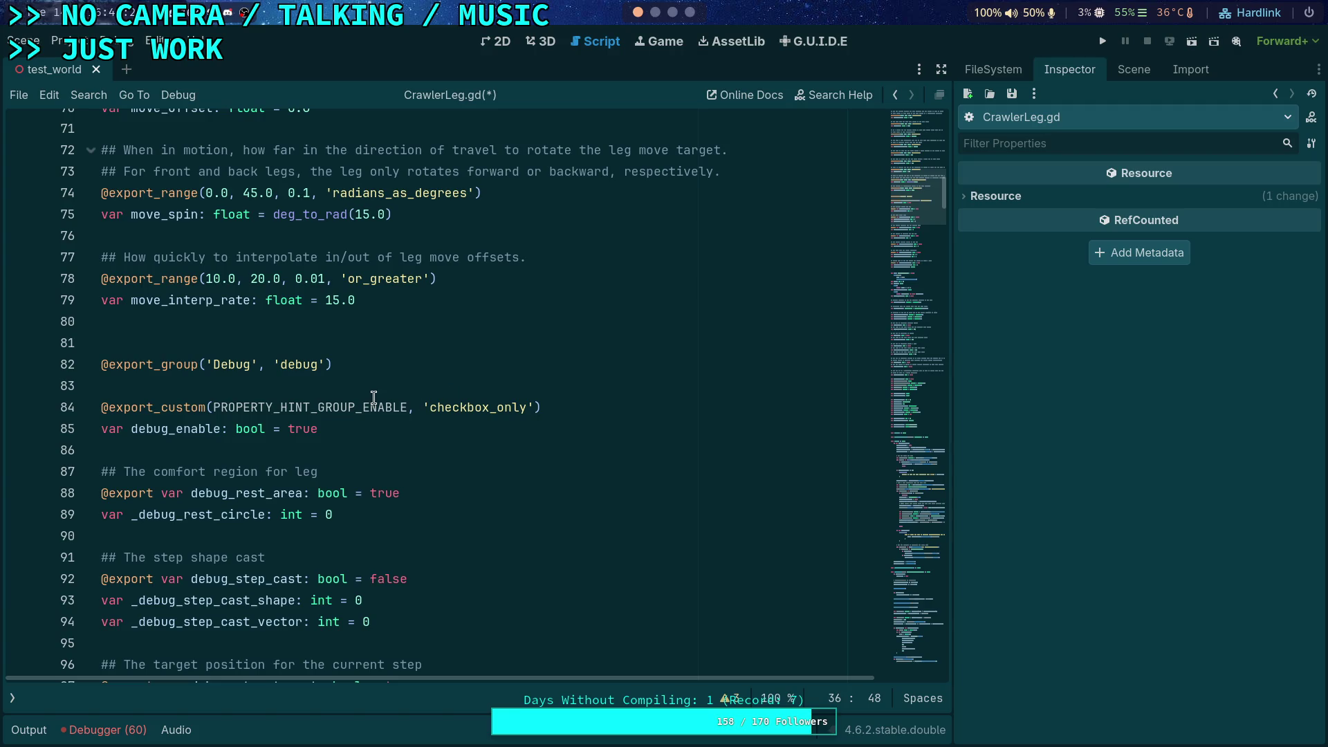
scroll(415, 401, "down", 13)
scroll(410, 403, "down", 11)
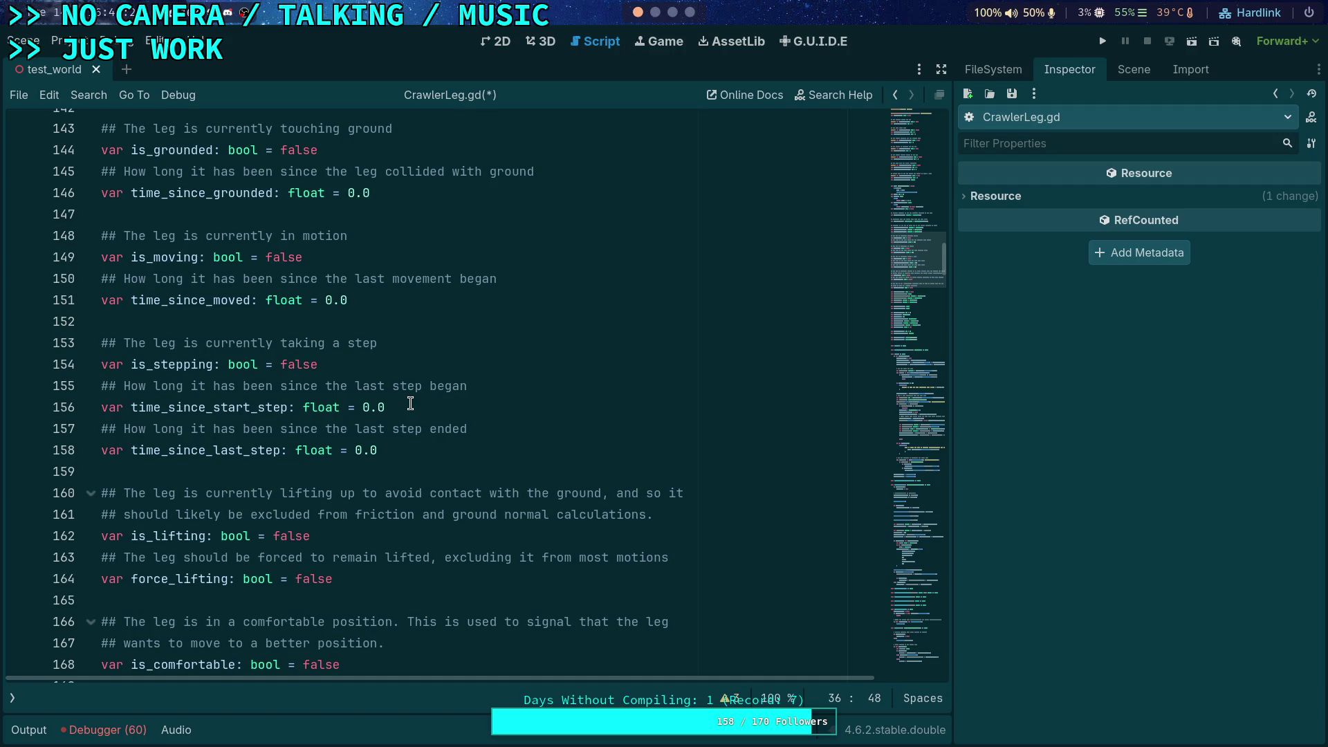
scroll(410, 403, "down", 20)
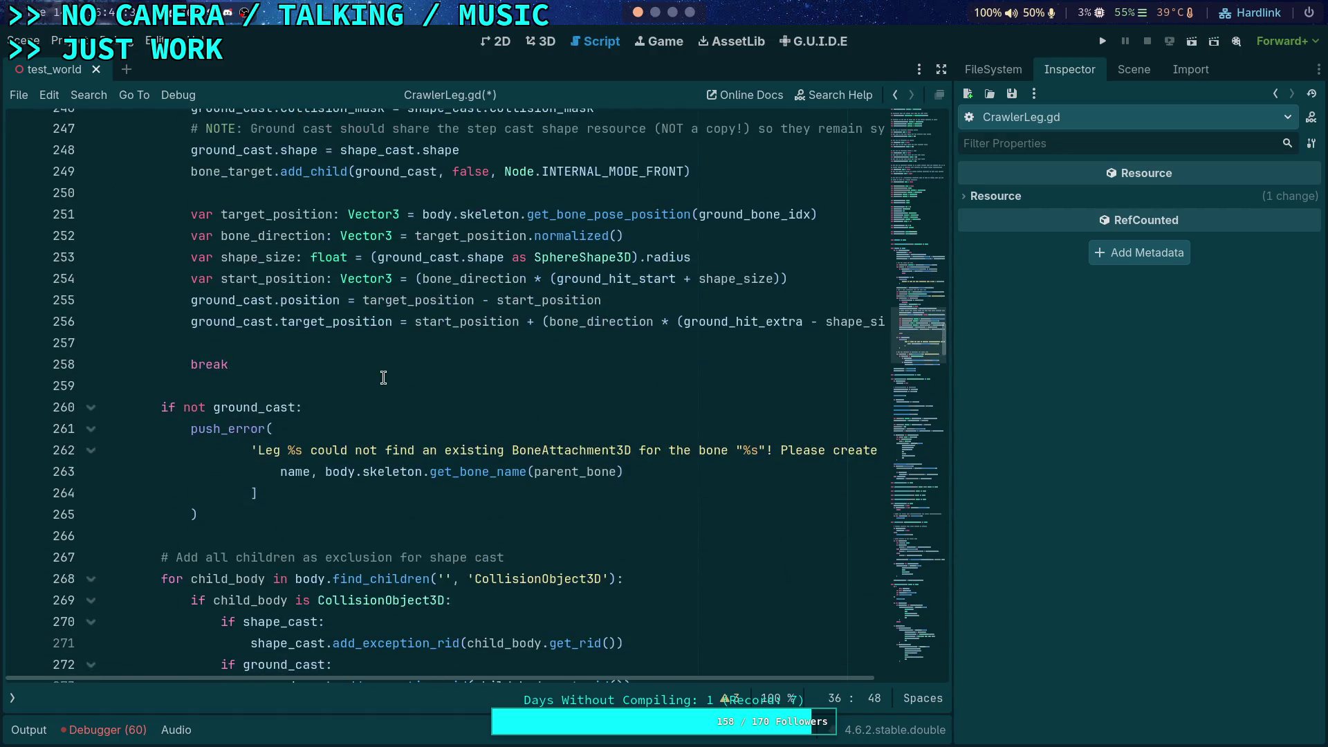
scroll(385, 376, "up", 20)
left_click(91, 388)
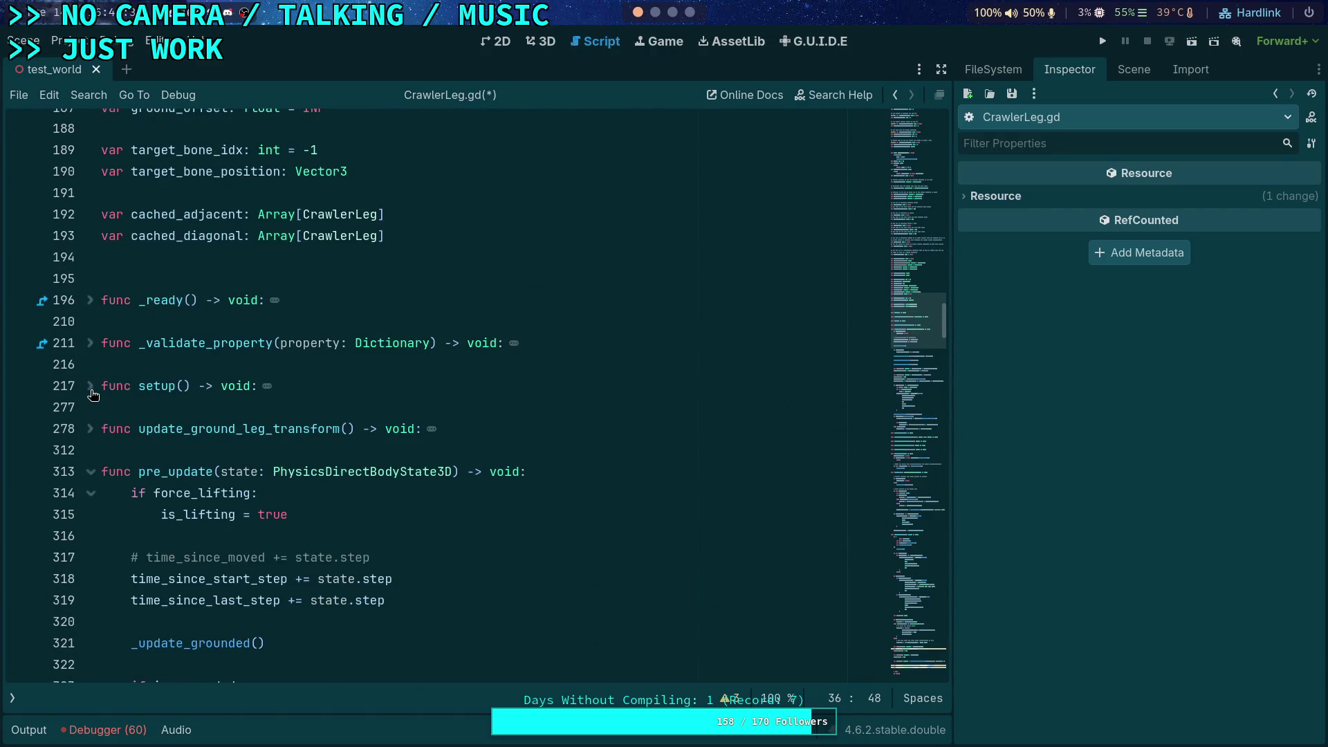
scroll(228, 415, "down", 10)
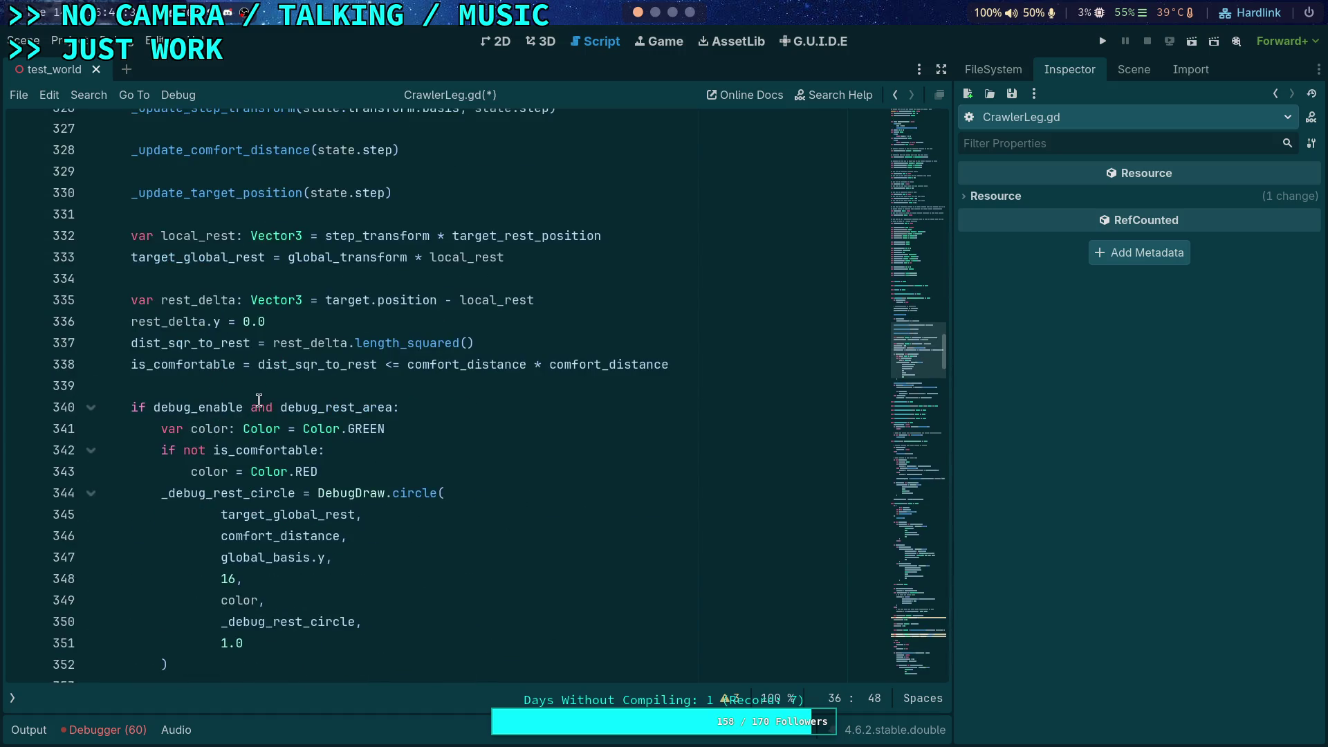
- Fold pre_update at line 313, then read update()'s lift baseline code before update_leg_lift
scroll(193, 374, "up", 6)
left_click(90, 215)
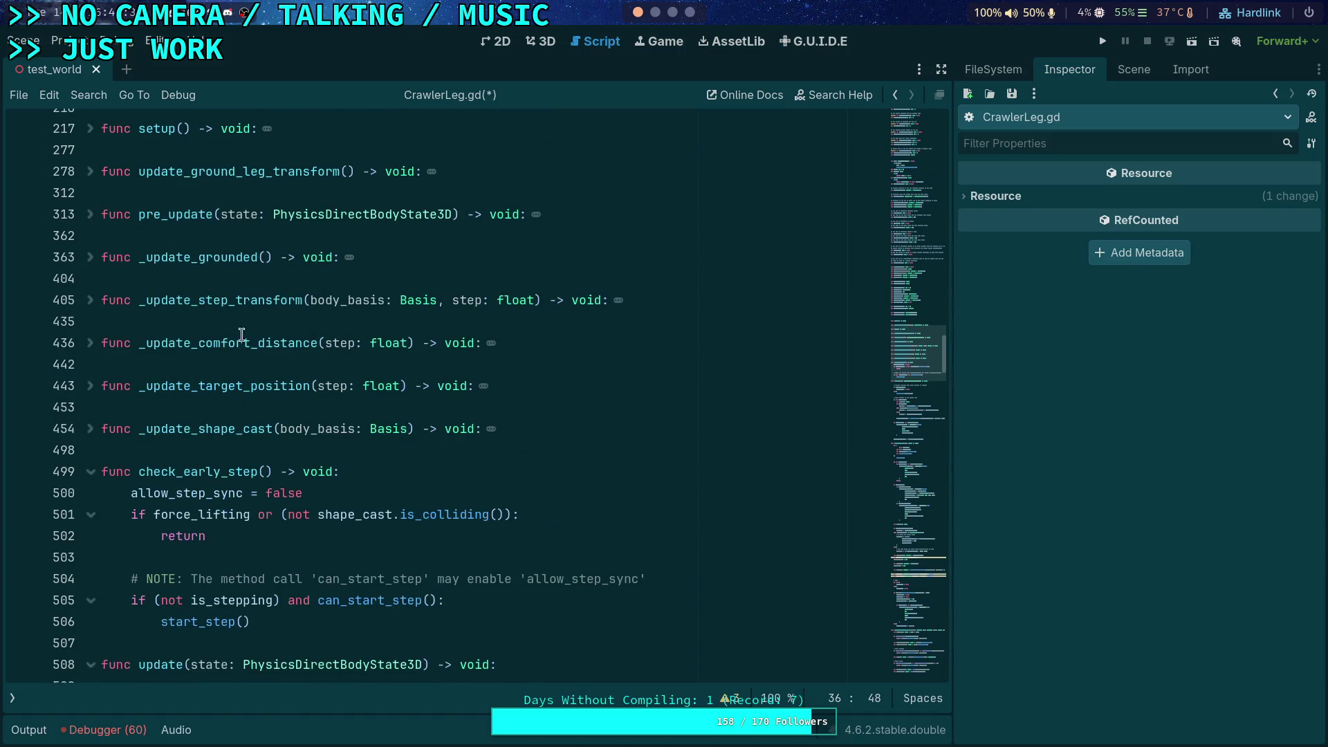
scroll(234, 330, "down", 3)
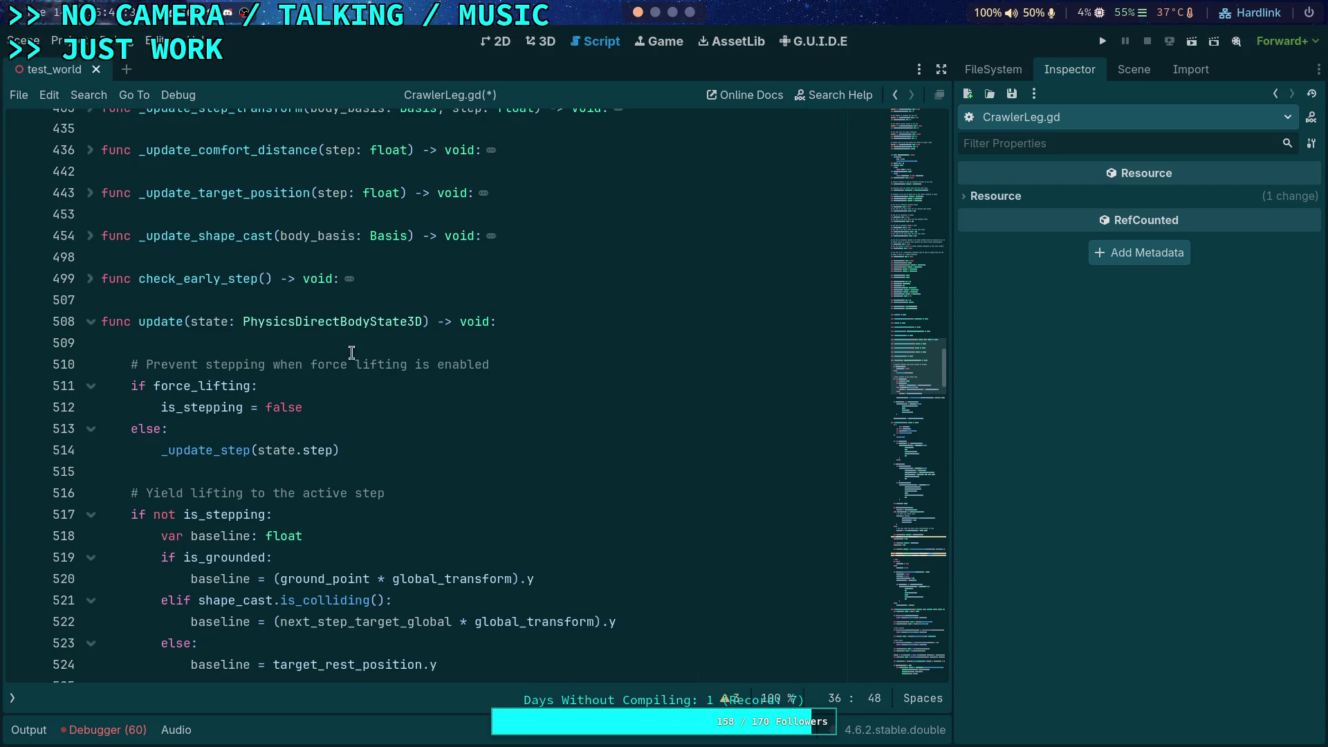
scroll(349, 348, "down", 8)
scroll(349, 348, "down", 8)
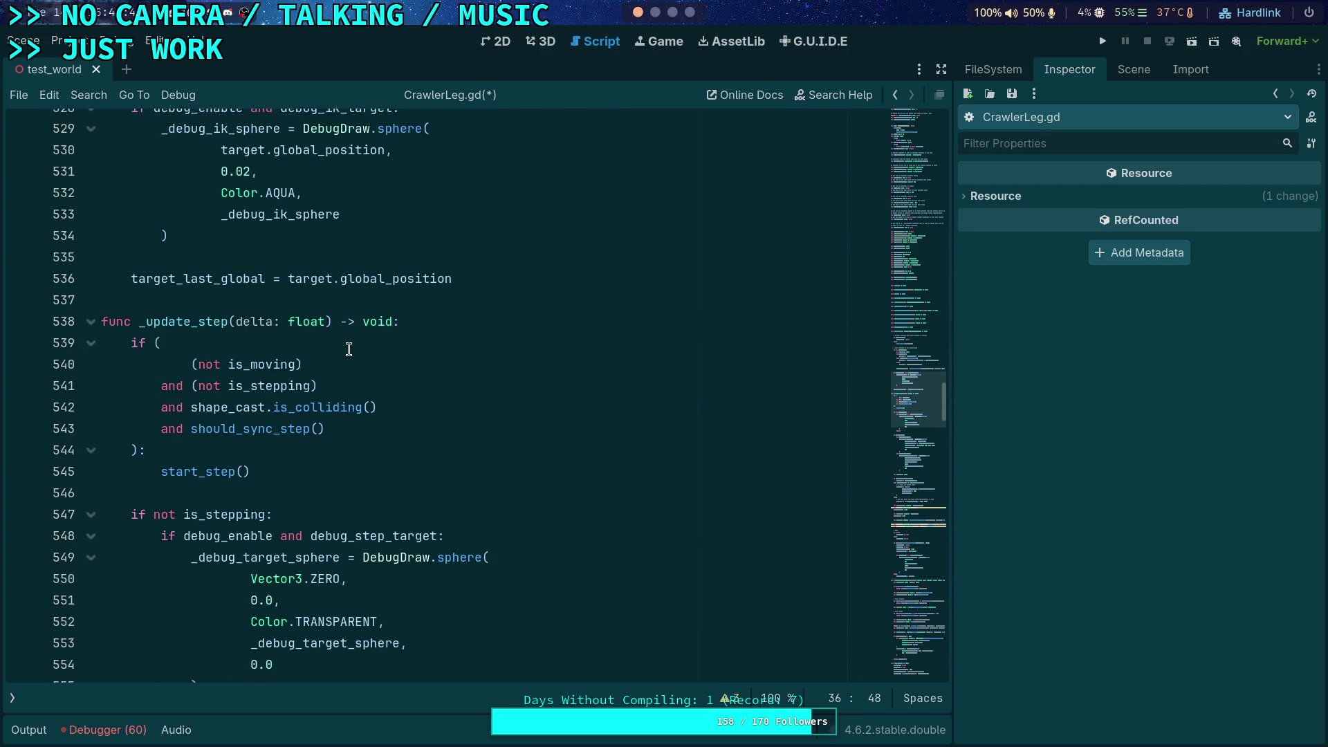
scroll(349, 349, "up", 8)
scroll(349, 348, "up", 8)
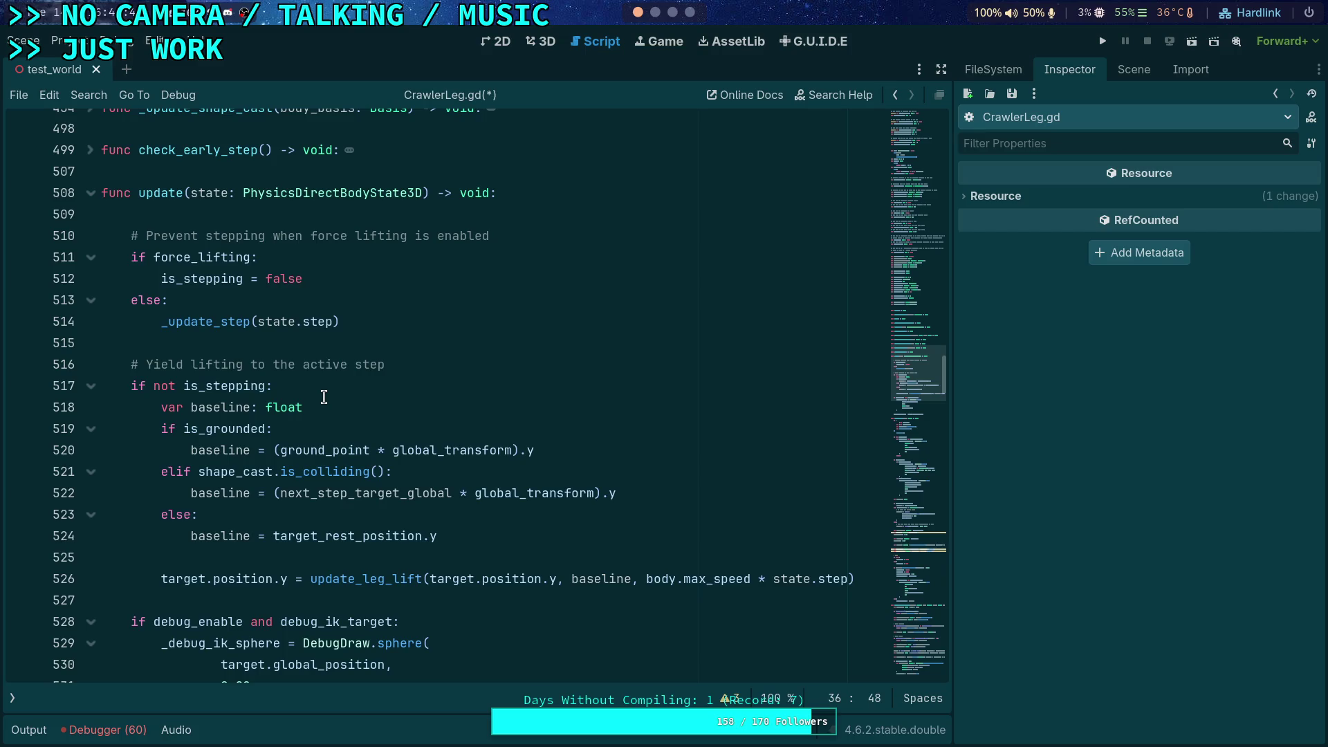
scroll(369, 451, "down", 2)
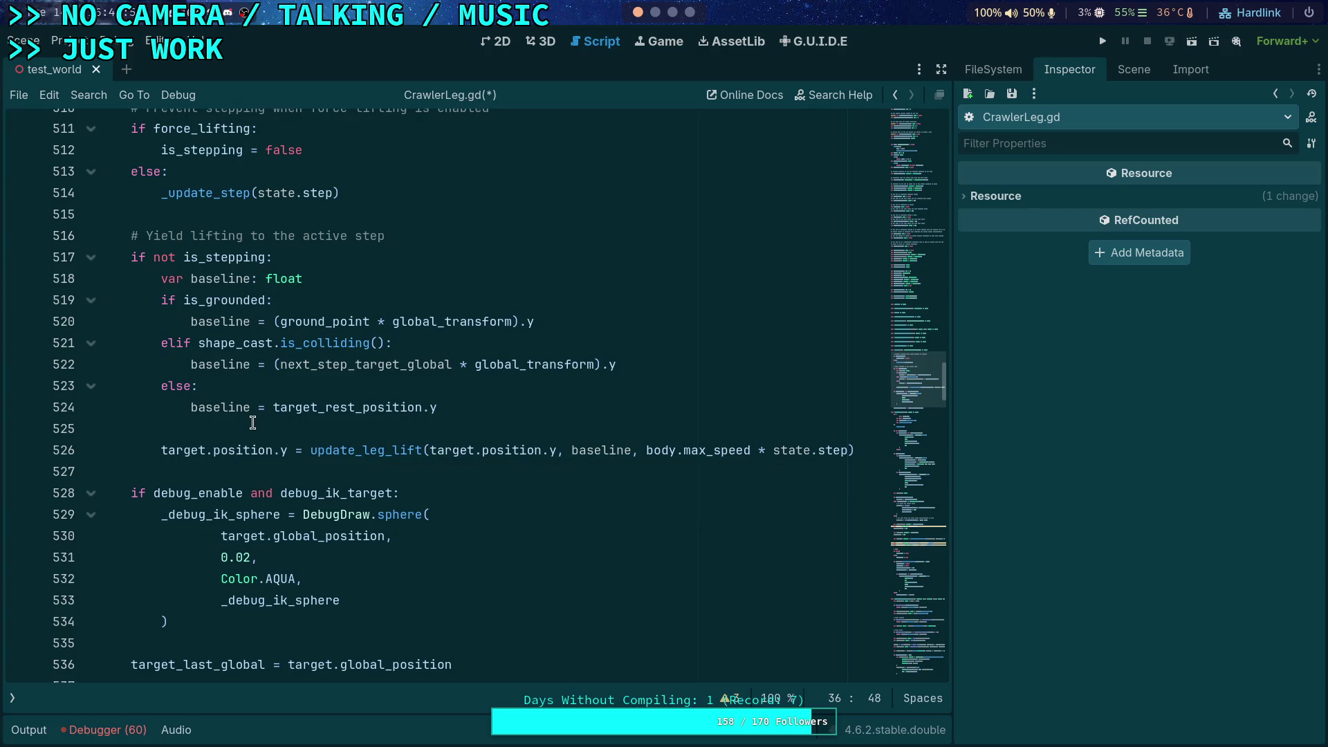
scroll(253, 423, "down", 4)
scroll(252, 423, "up", 3)
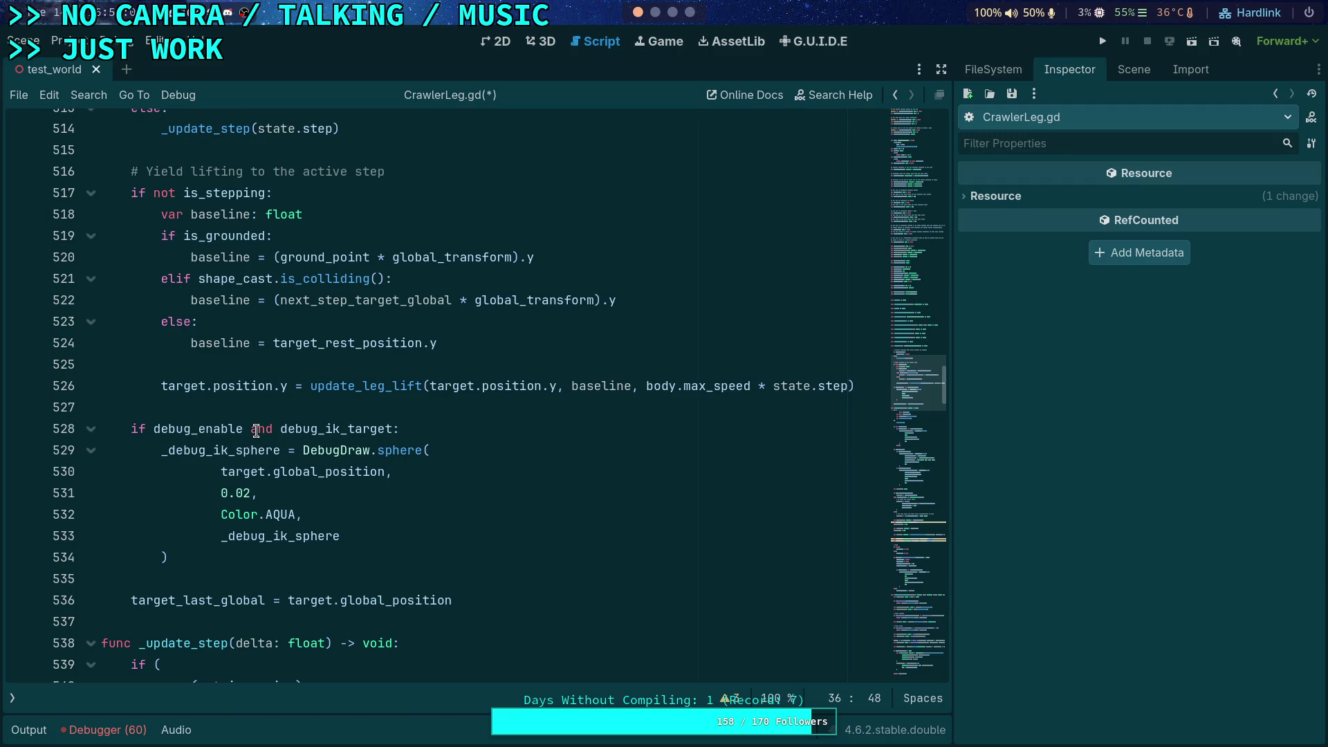
- In _update_step, fold and then unfold the if debug_enable block at line 558
scroll(256, 430, "up", 1)
scroll(256, 431, "up", 2)
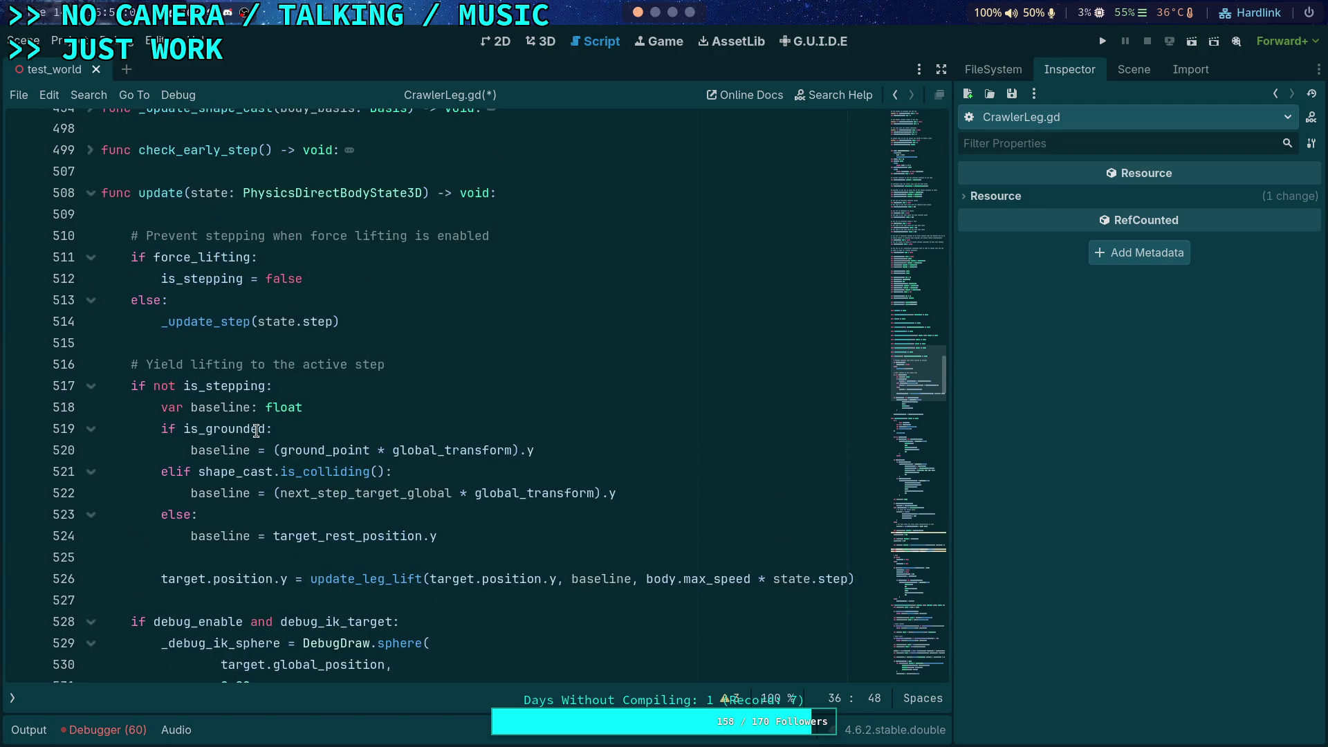
scroll(256, 431, "down", 1)
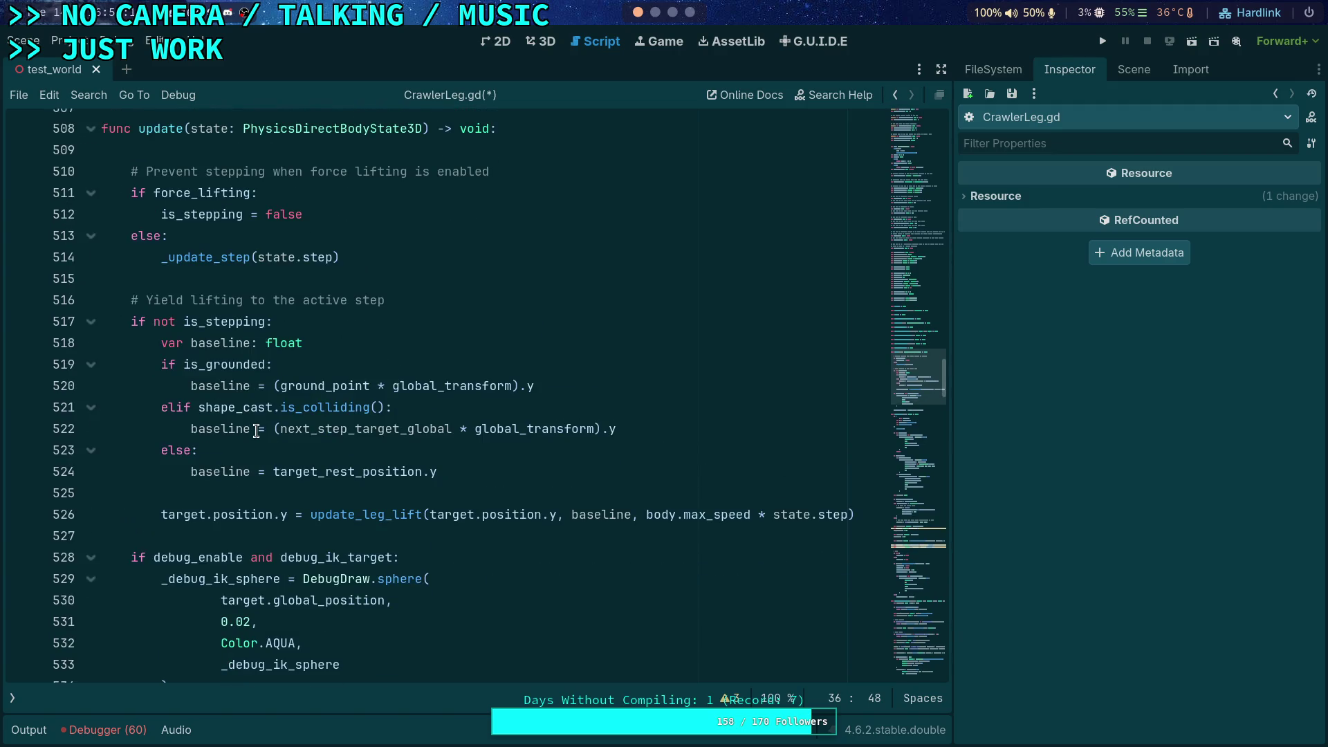
scroll(256, 431, "down", 3)
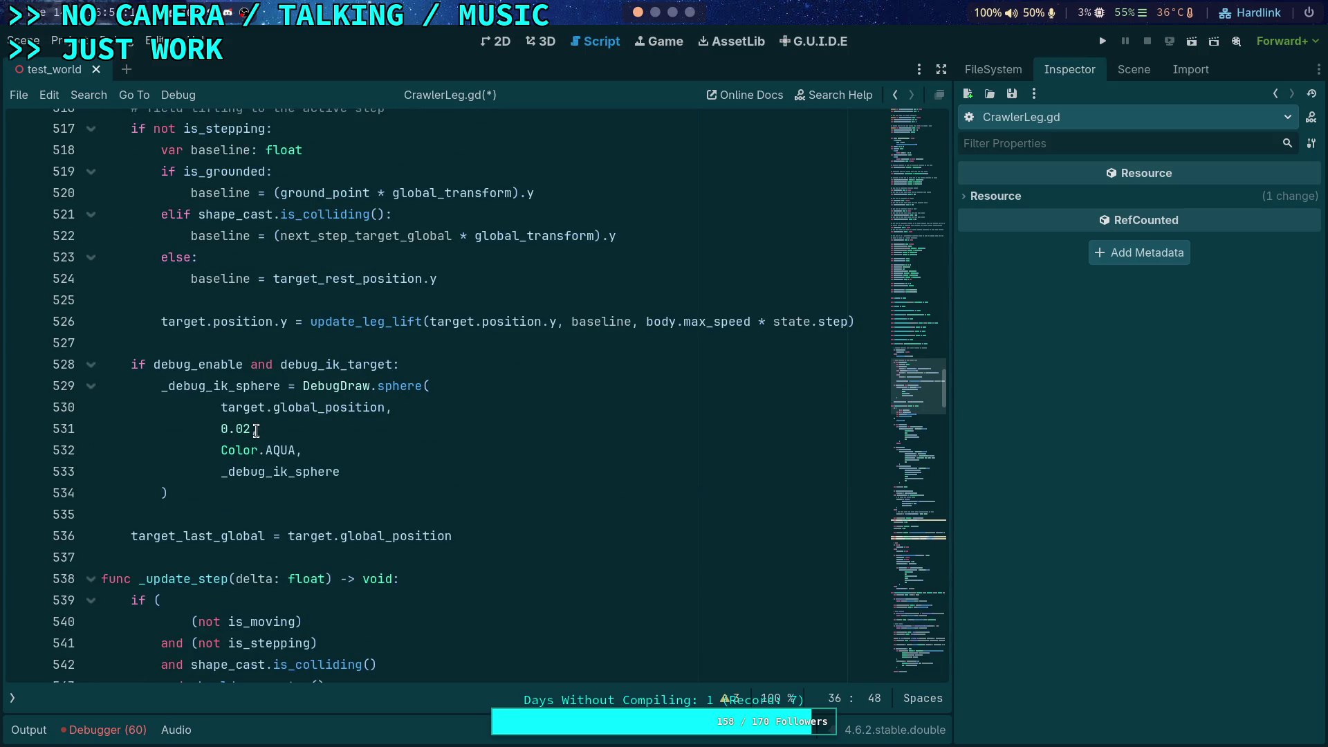
scroll(255, 430, "up", 6)
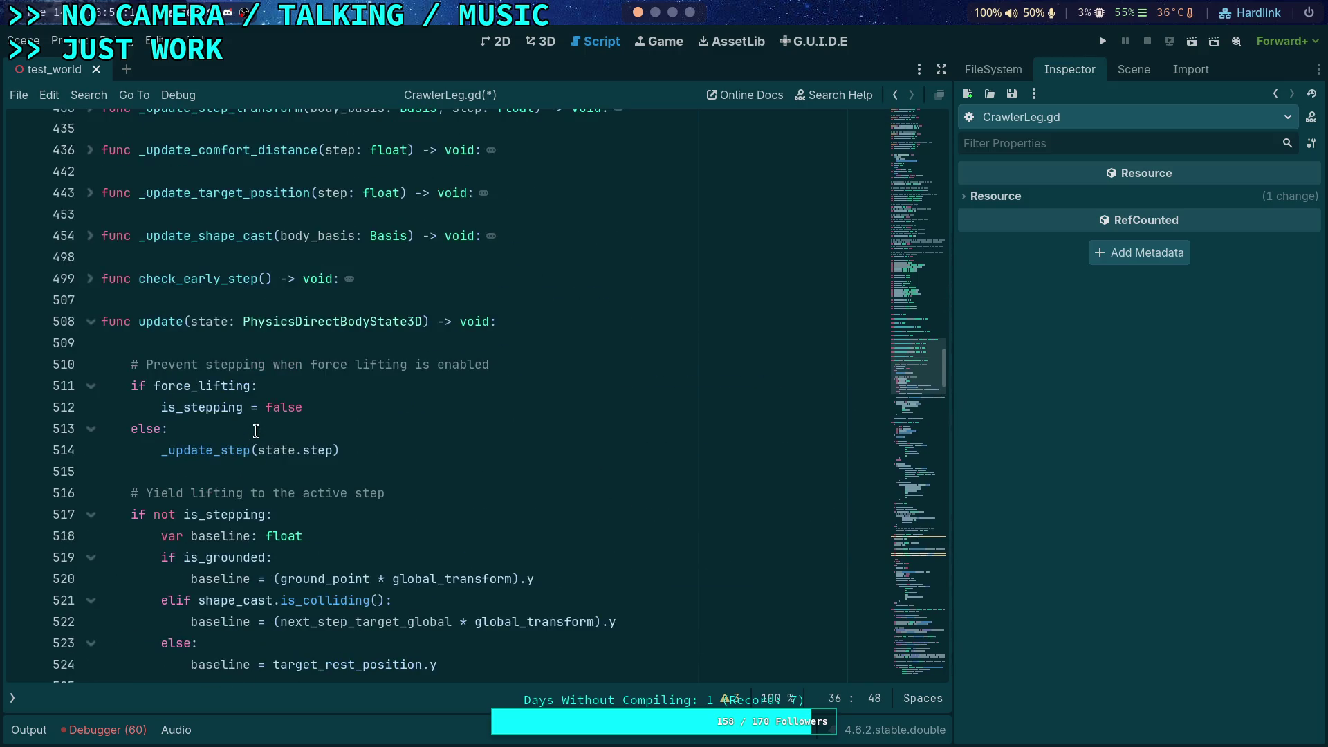
scroll(256, 430, "down", 3)
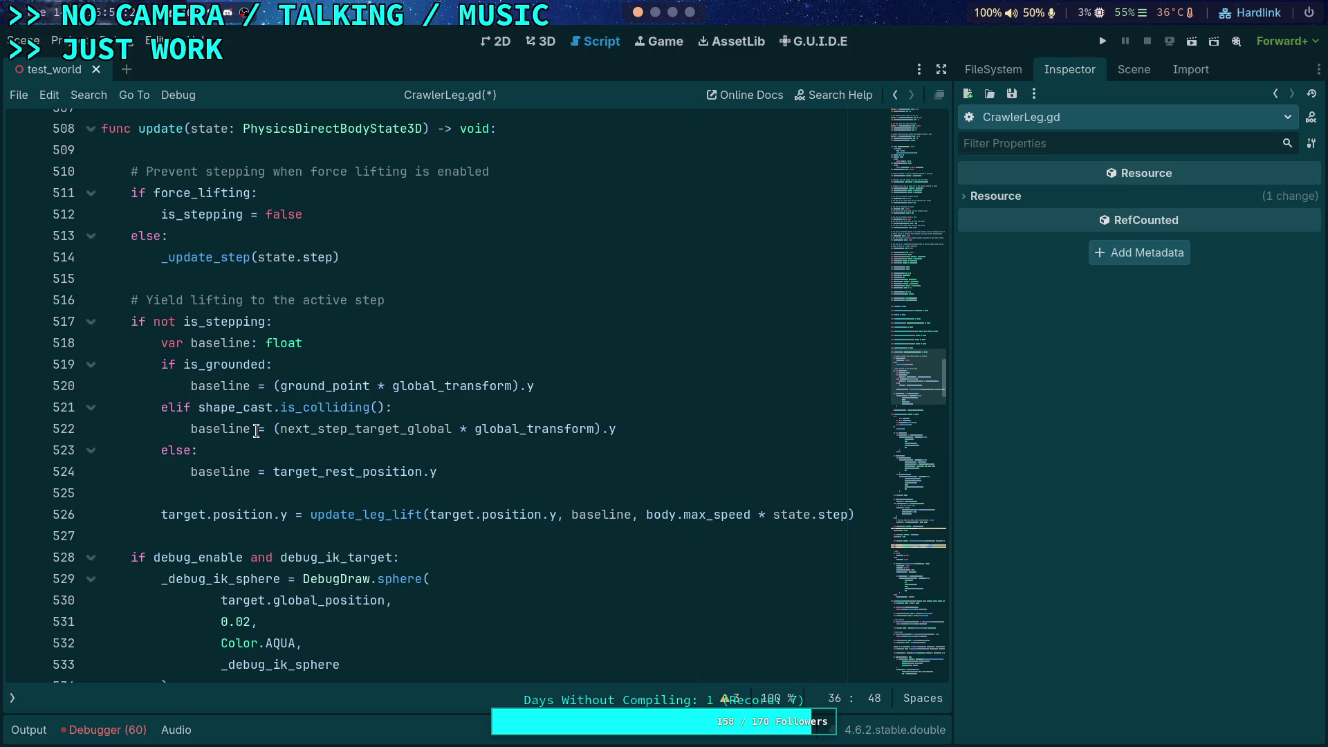
scroll(256, 431, "down", 8)
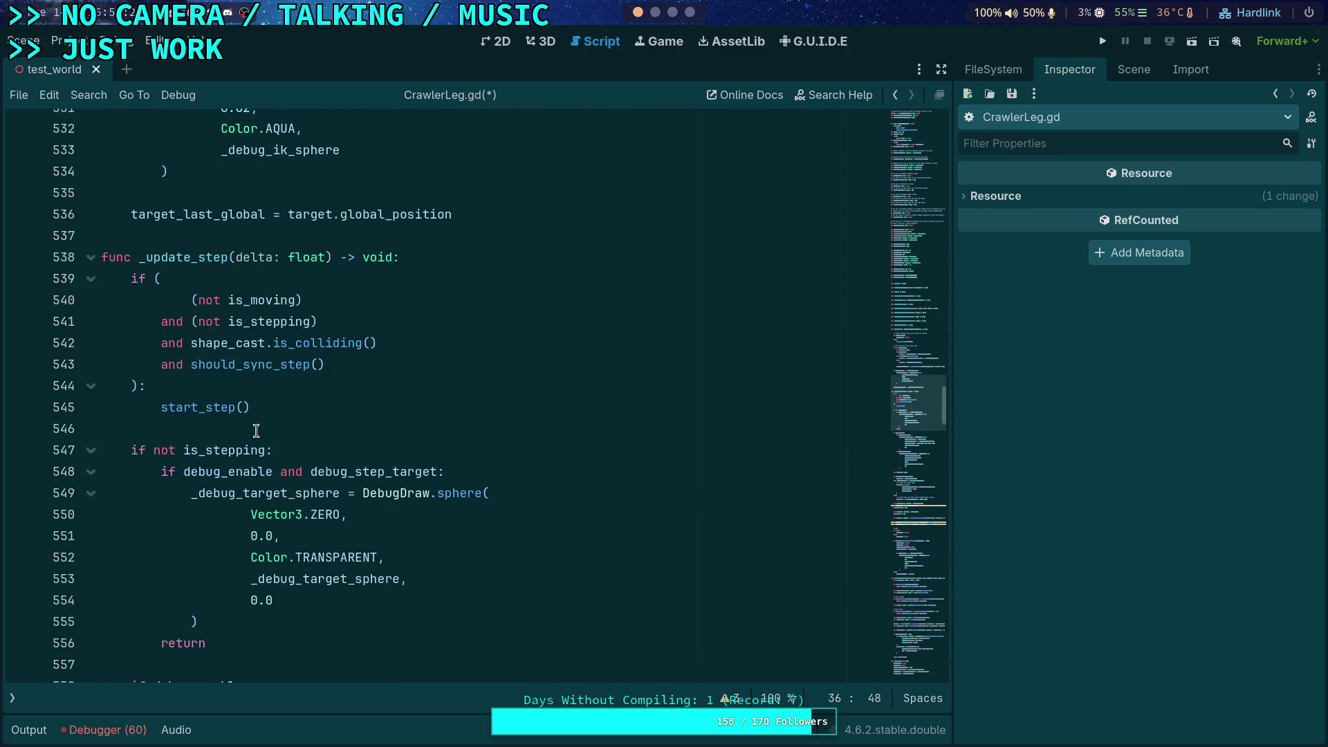
scroll(256, 431, "down", 6)
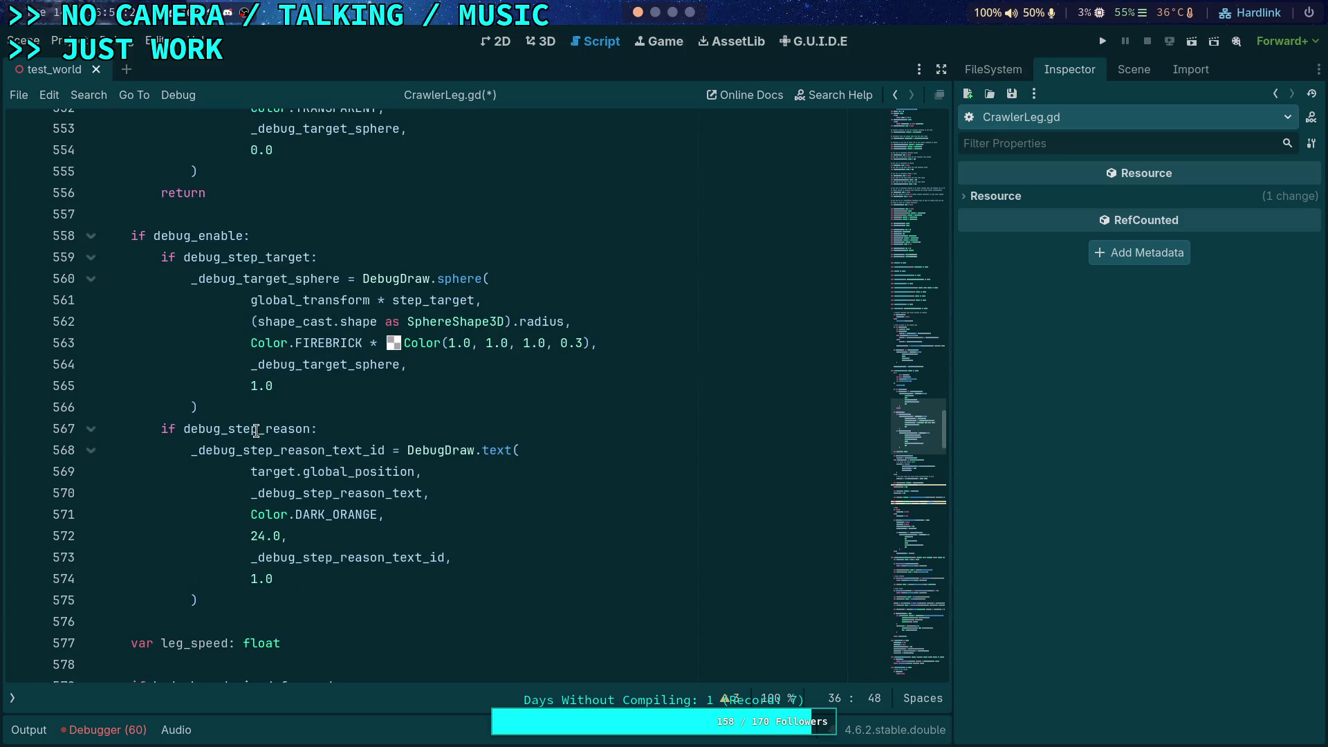
left_click(95, 299)
scroll(99, 296, "up", 3)
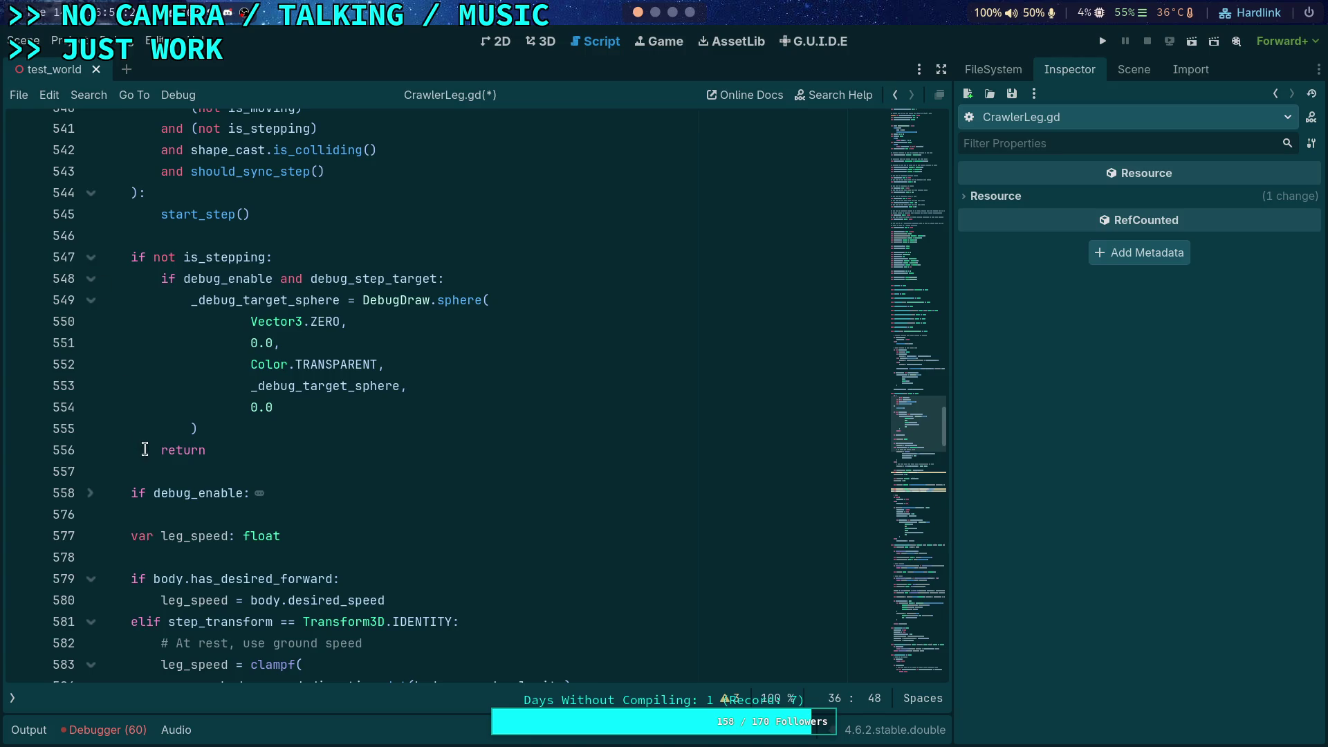
left_click(92, 494)
- Fold the debug step-target block at line 548 under the not-stepping check
scroll(131, 465, "down", 3)
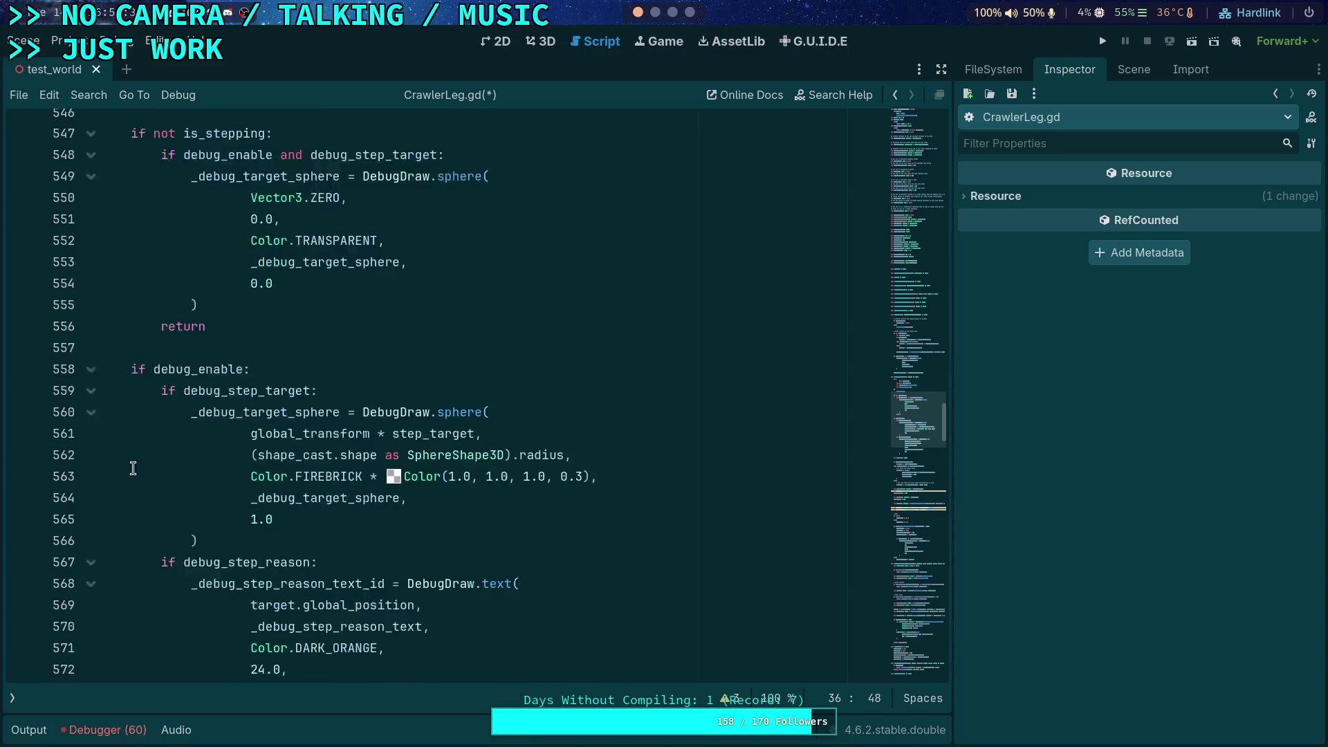
scroll(133, 463, "up", 2)
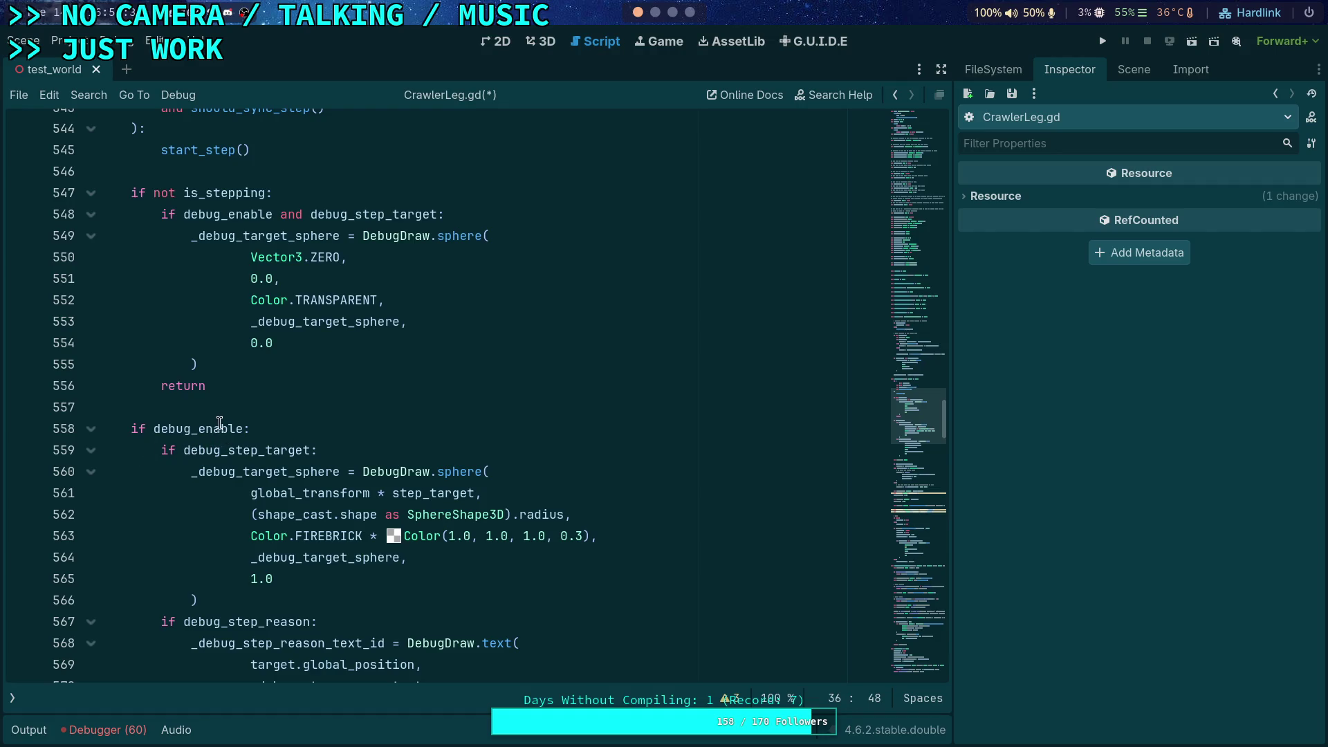
left_click(91, 216)
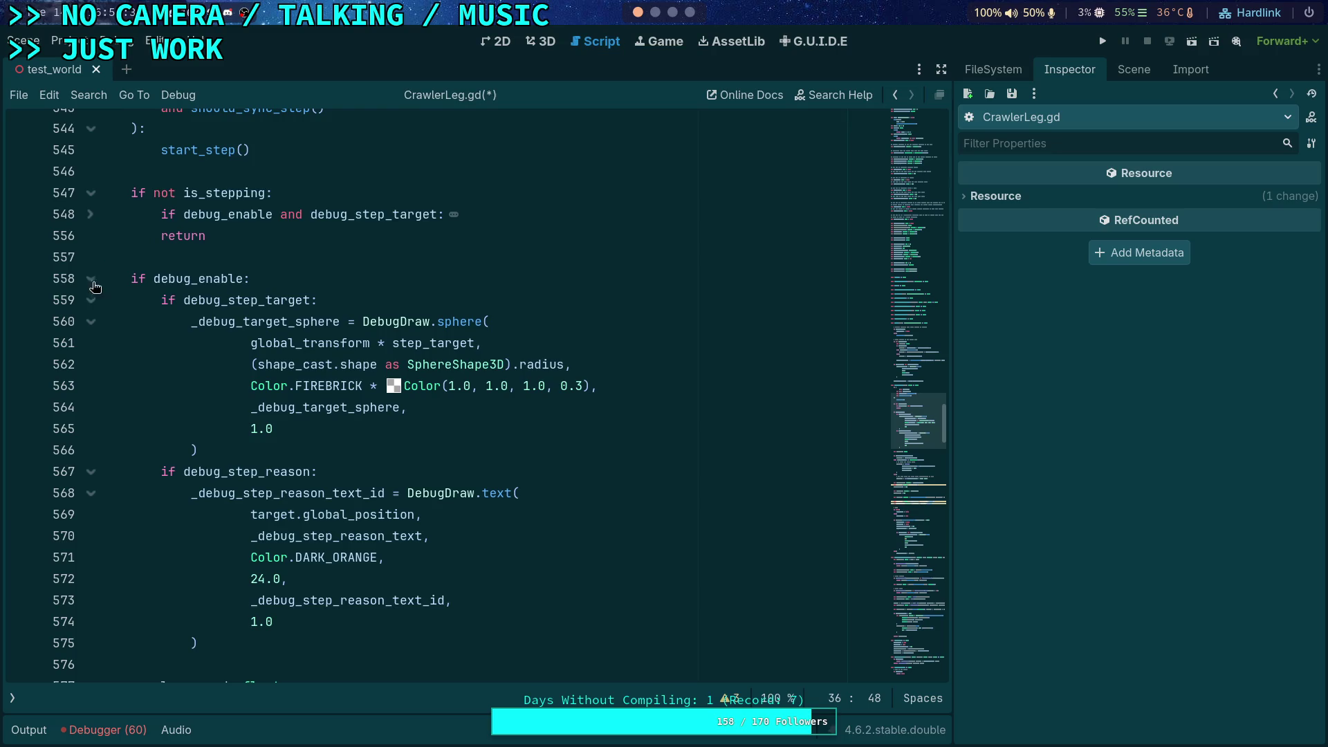
- Fold the debug_enable block at line 558, then review the leg_speed, step_dist and current_dist lines
left_click(91, 279)
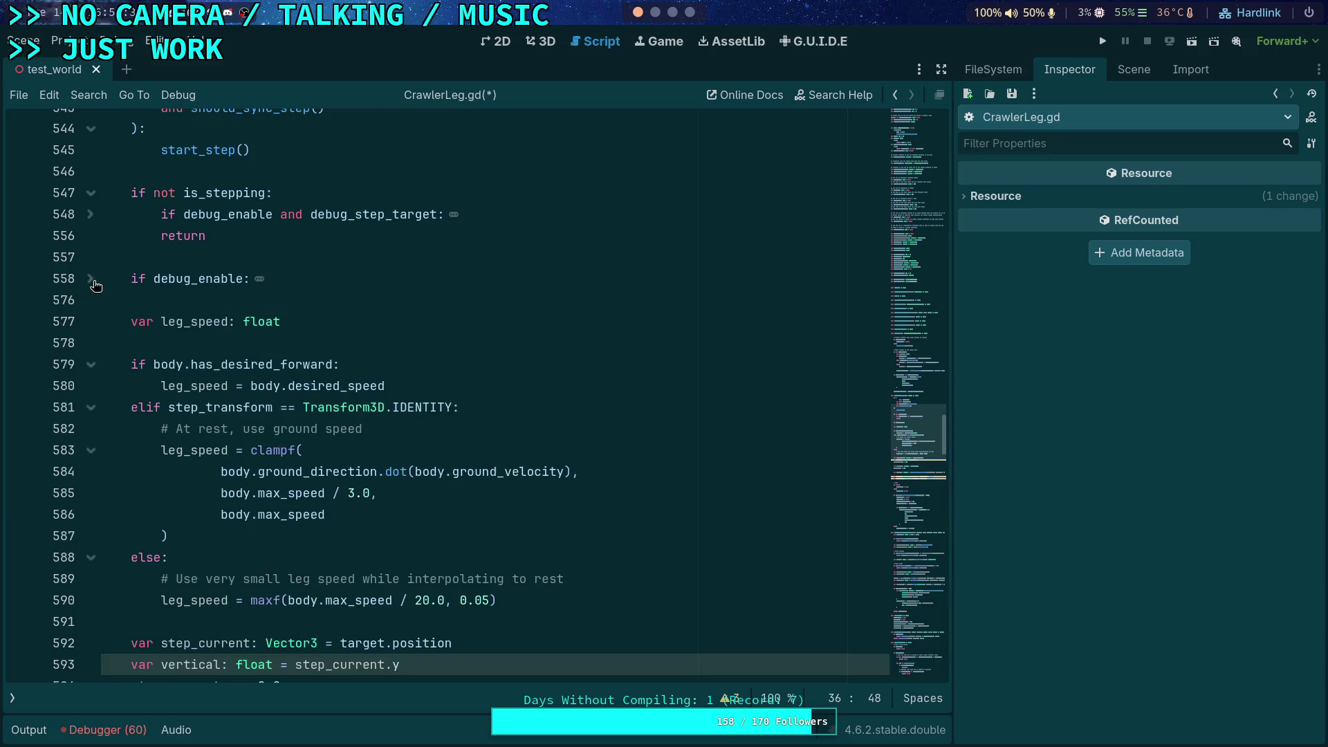
left_click(216, 335)
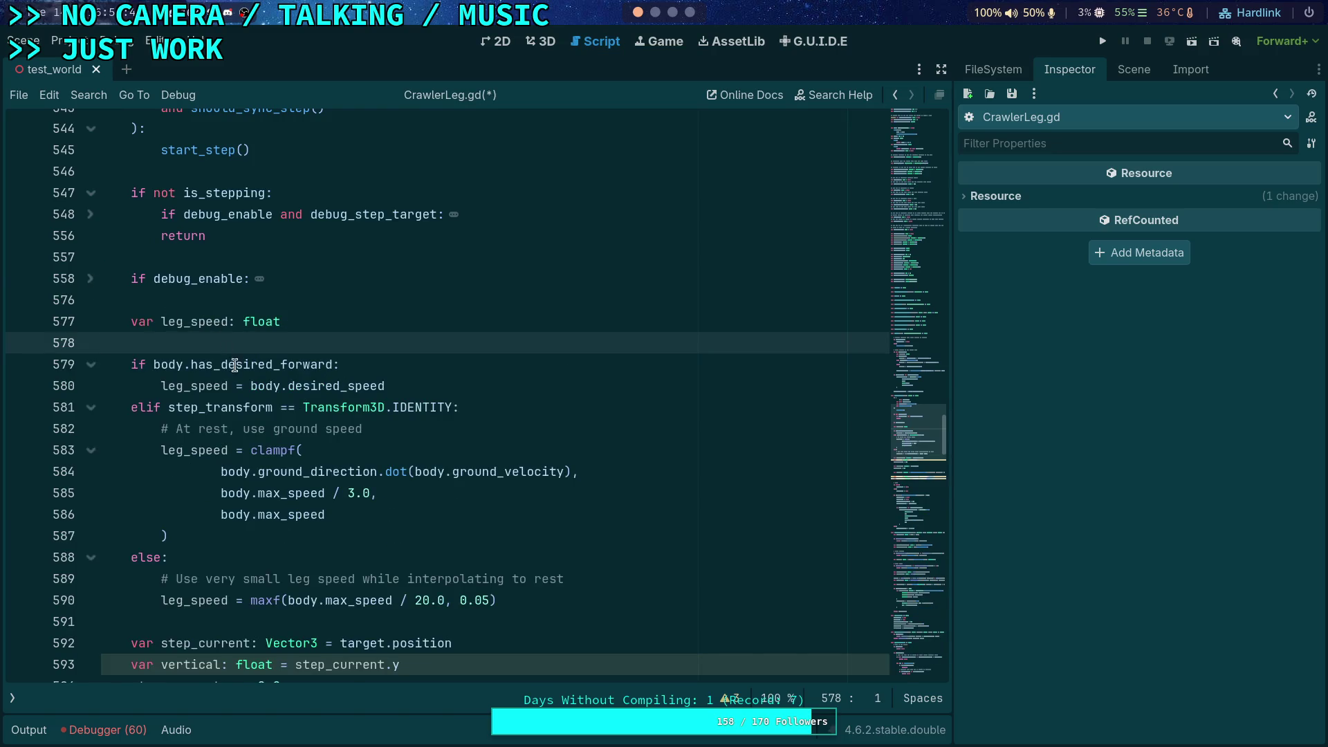
scroll(229, 357, "down", 2)
scroll(242, 370, "up", 1)
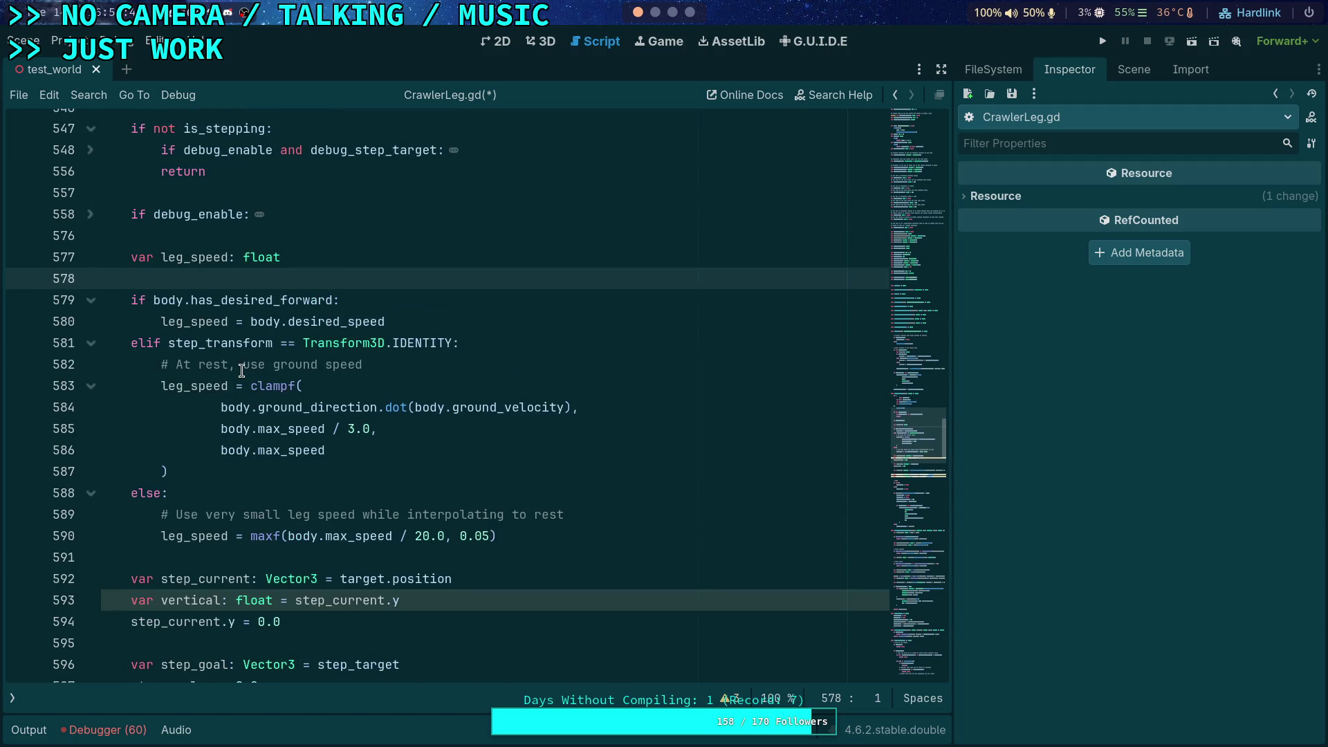
scroll(241, 370, "down", 2)
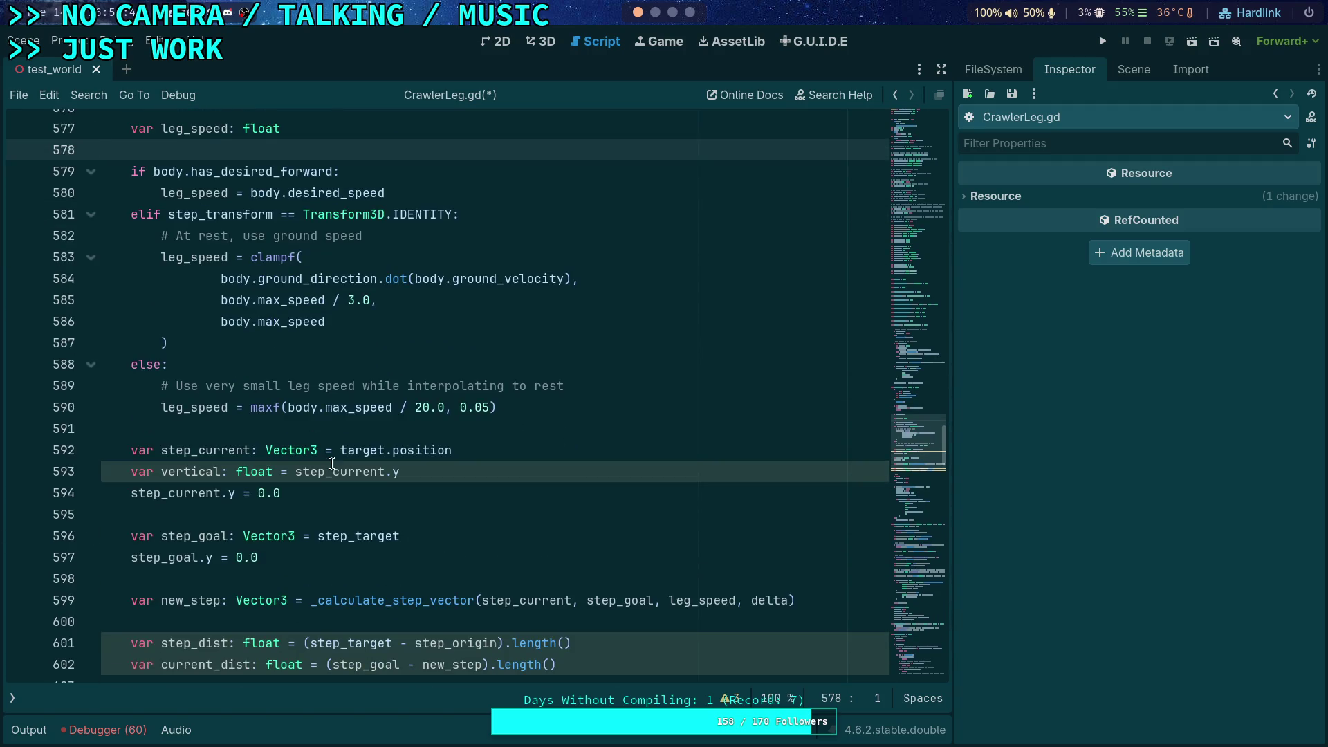
scroll(328, 461, "down", 5)
left_click(486, 363)
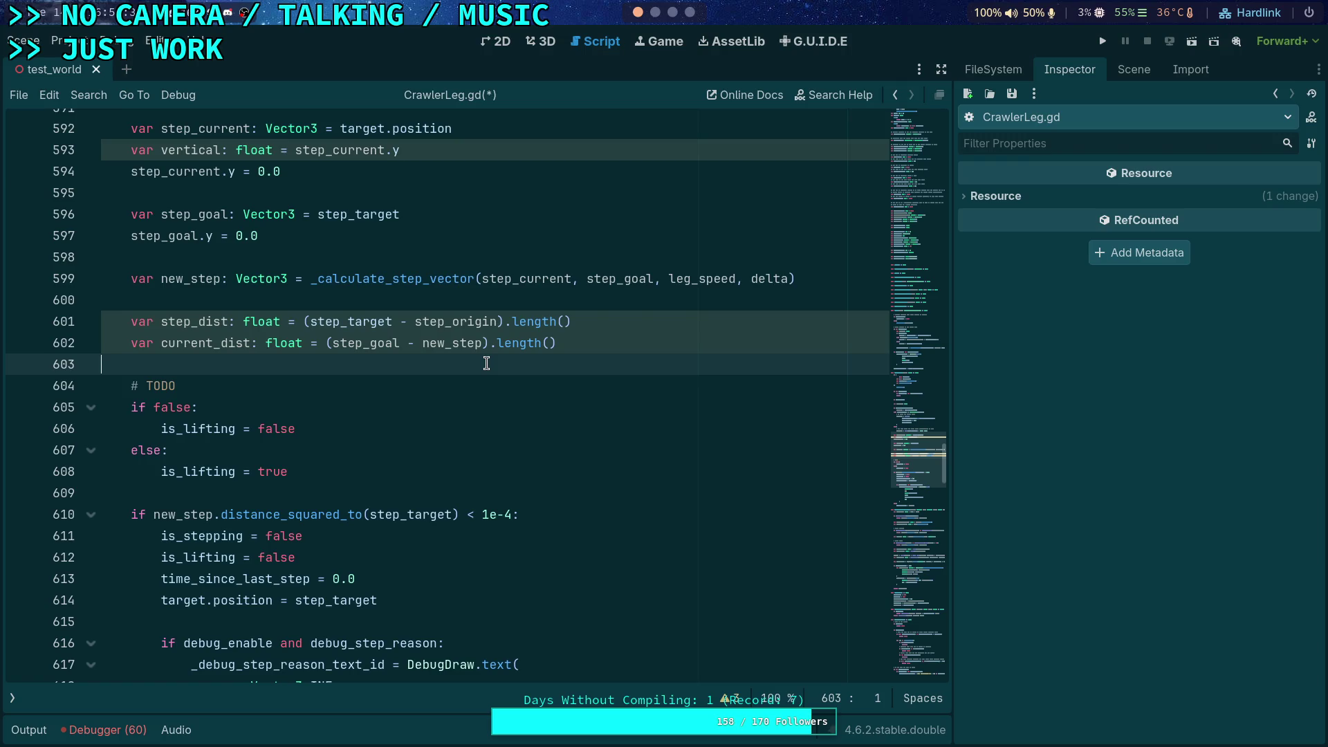
scroll(487, 364, "up", 3)
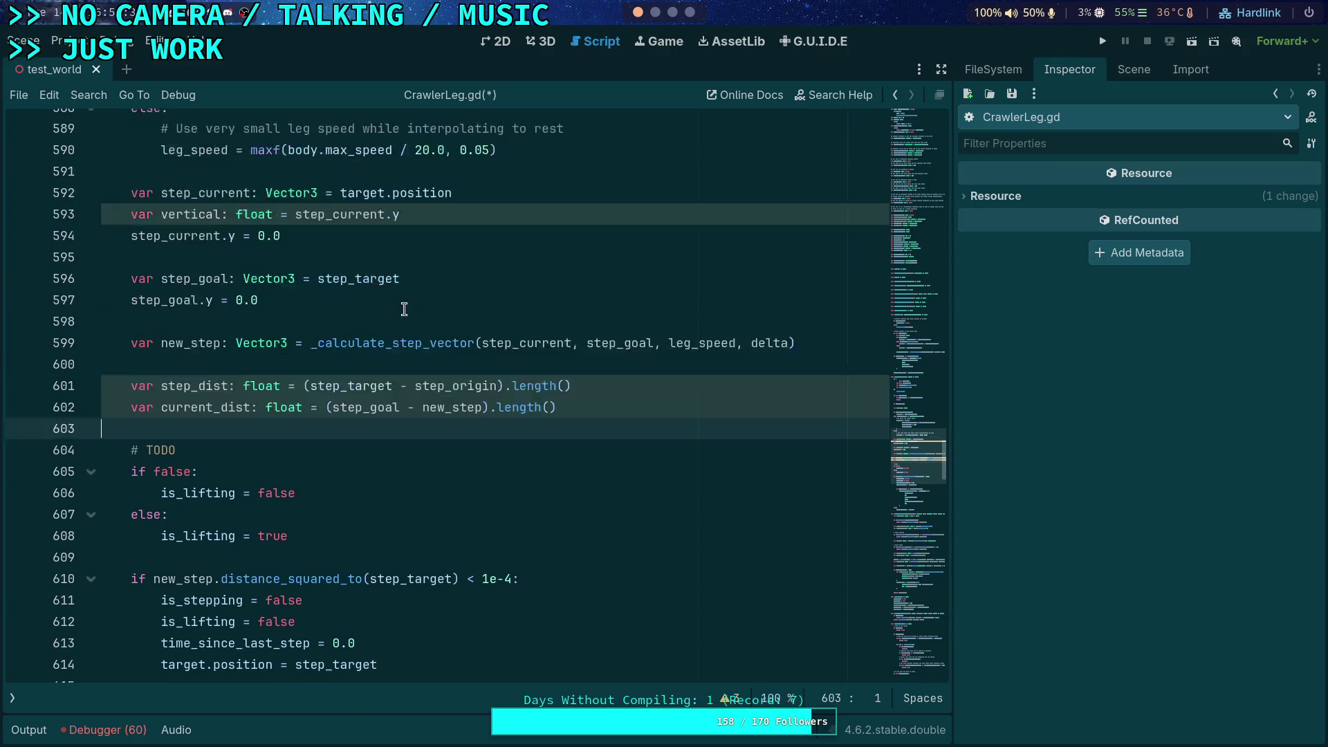
left_click(337, 385)
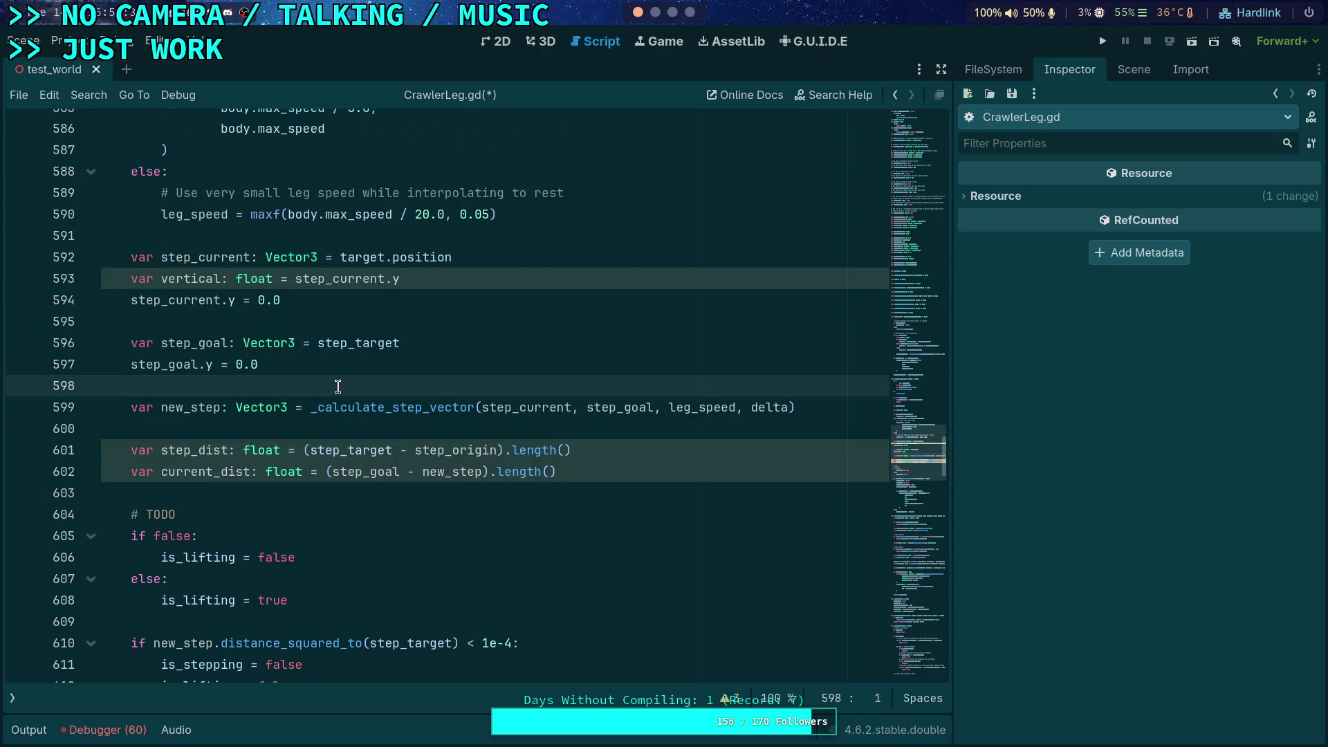